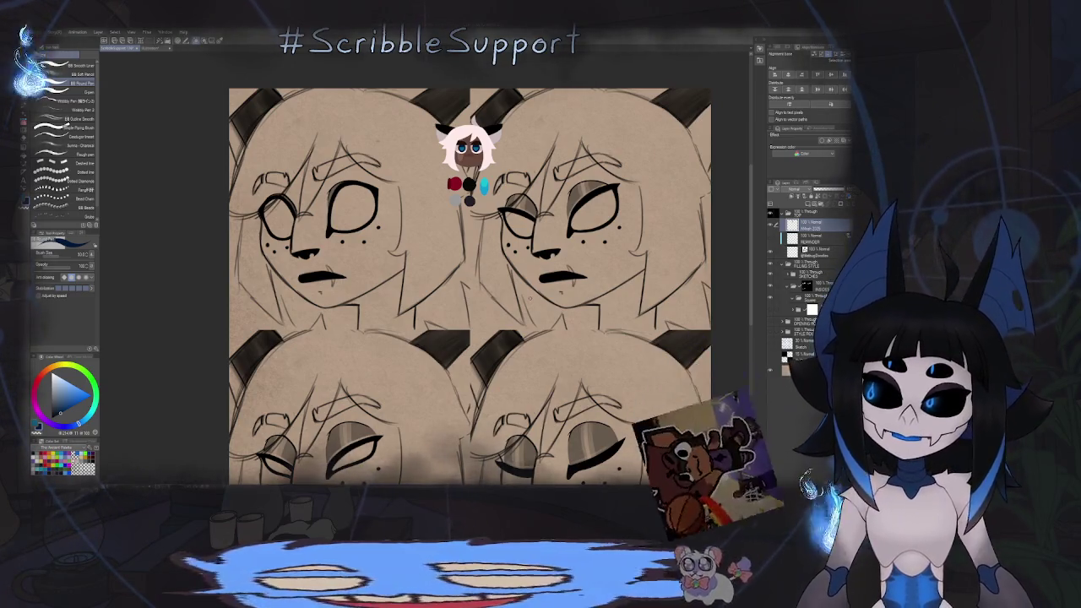
# Try a first blue iris outline in the eye, then undo it.
pyautogui.scroll(1, 370, 193)
pyautogui.scroll(2, 369, 194)
pyautogui.scroll(3, 370, 194)
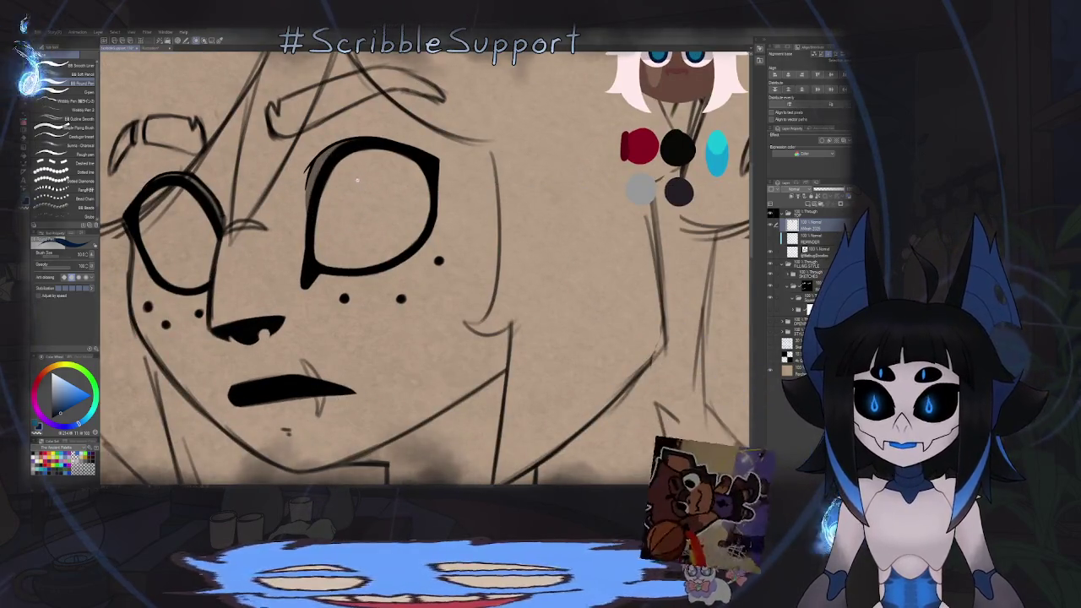
pyautogui.scroll(2, 363, 187)
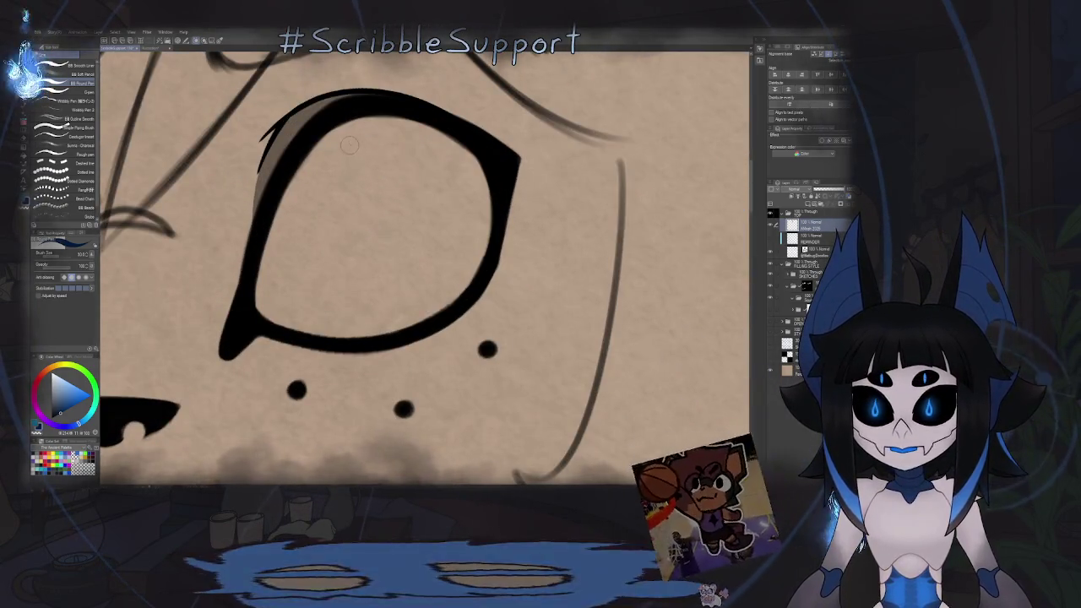
pyautogui.moveTo(346, 145); pyautogui.dragTo(381, 258)
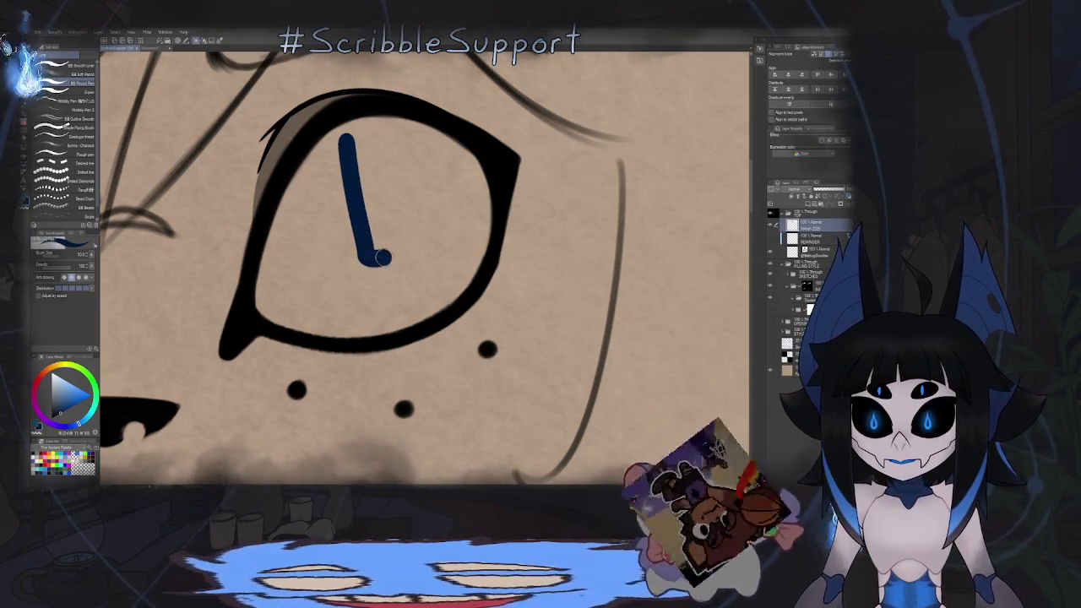
pyautogui.hotkey('ctrl', 'z')
pyautogui.moveTo(354, 199)
pyautogui.mouseDown()
pyautogui.moveTo(438, 189)
pyautogui.moveTo(420, 136)
pyautogui.mouseUp()
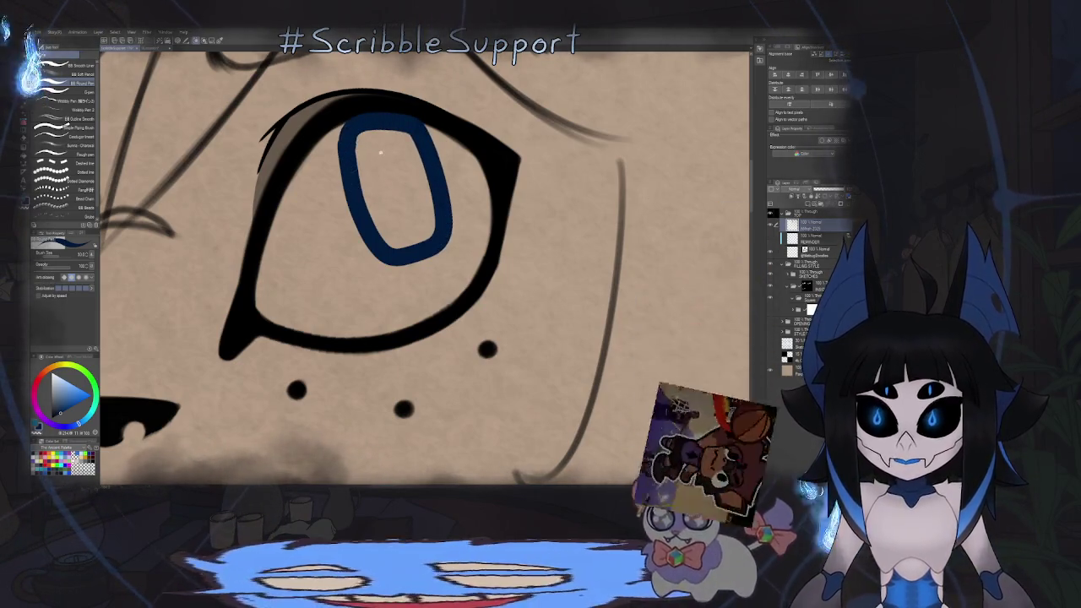
pyautogui.hotkey('ctrl', '0')
pyautogui.hotkey('ctrl', 'z')
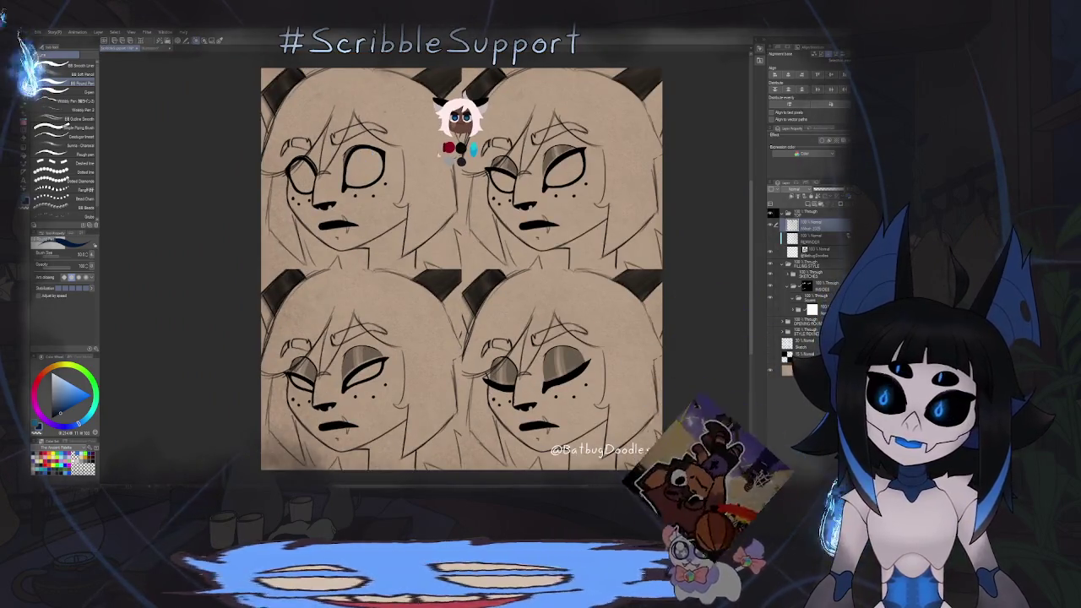
# Outline a rounded dark blue iris inside the top-left face's right eye.
pyautogui.scroll(3, 361, 156)
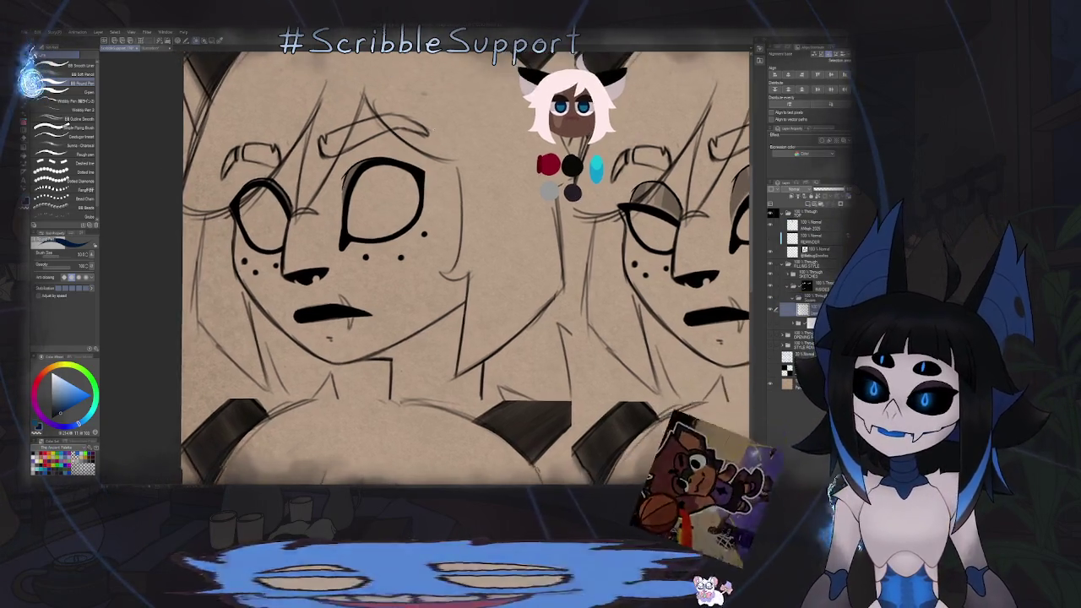
pyautogui.scroll(3, 354, 188)
pyautogui.scroll(1, 460, 141)
pyautogui.scroll(2, 404, 181)
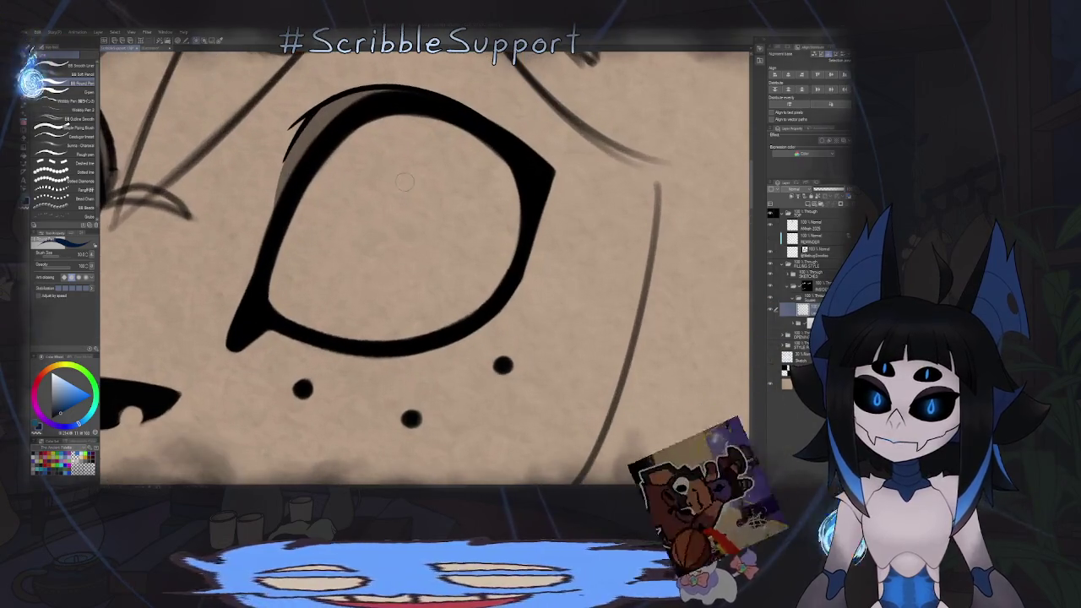
pyautogui.moveTo(381, 145); pyautogui.dragTo(386, 196)
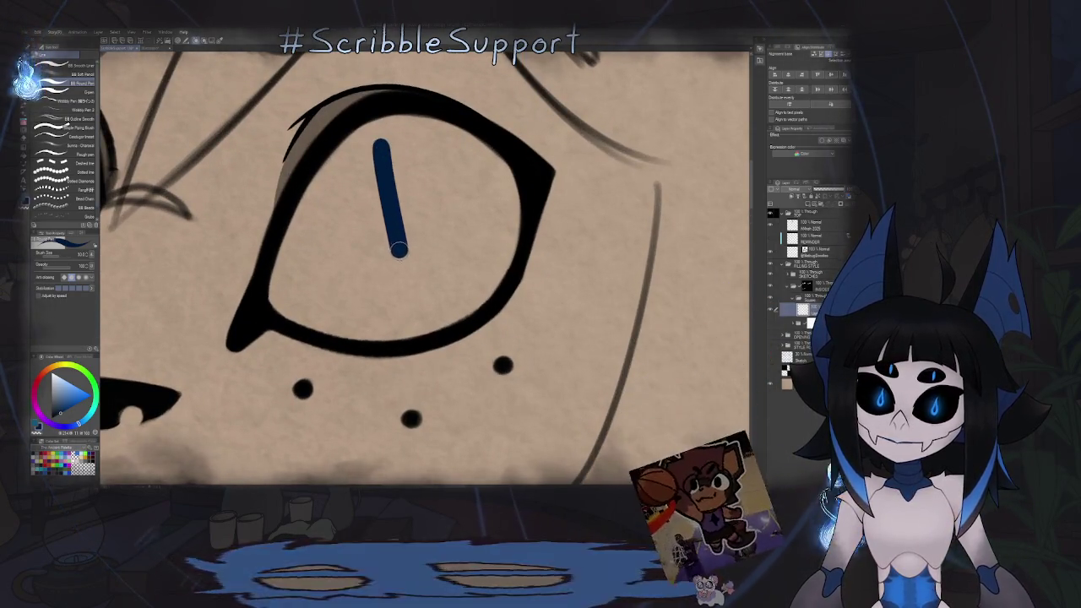
pyautogui.hotkey('ctrl', 'z')
pyautogui.moveTo(402, 259); pyautogui.dragTo(408, 275)
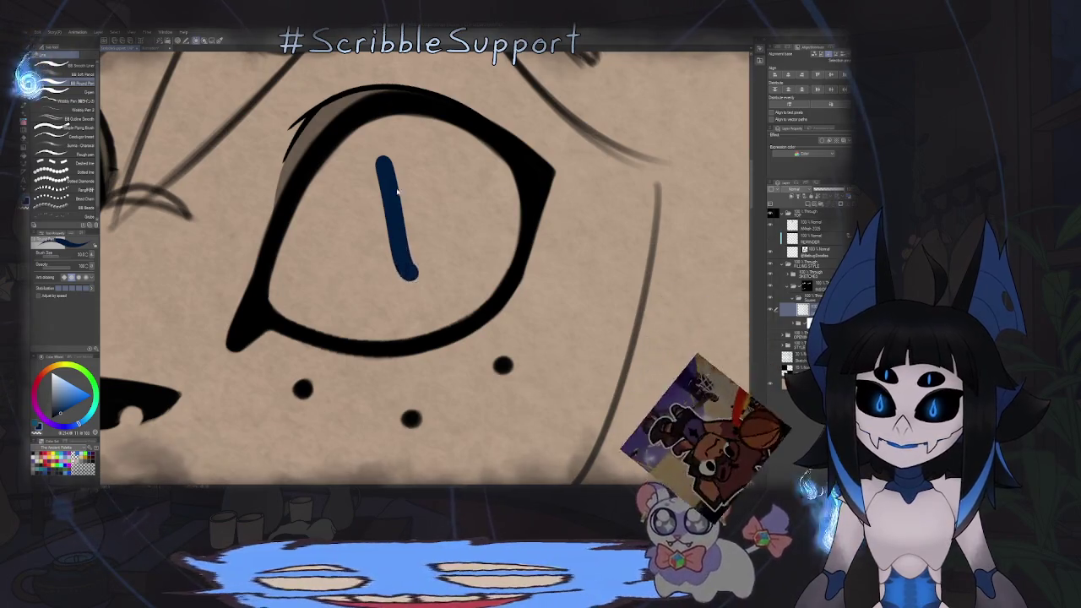
pyautogui.moveTo(404, 231)
pyautogui.mouseDown()
pyautogui.moveTo(415, 273)
pyautogui.moveTo(439, 293)
pyautogui.mouseUp()
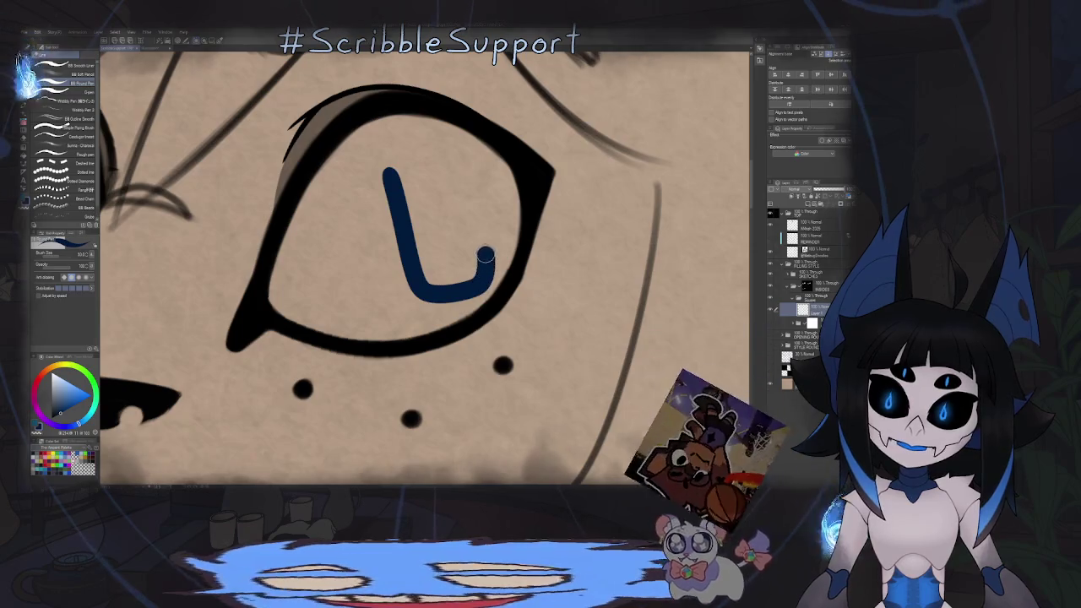
pyautogui.moveTo(486, 256); pyautogui.dragTo(450, 166)
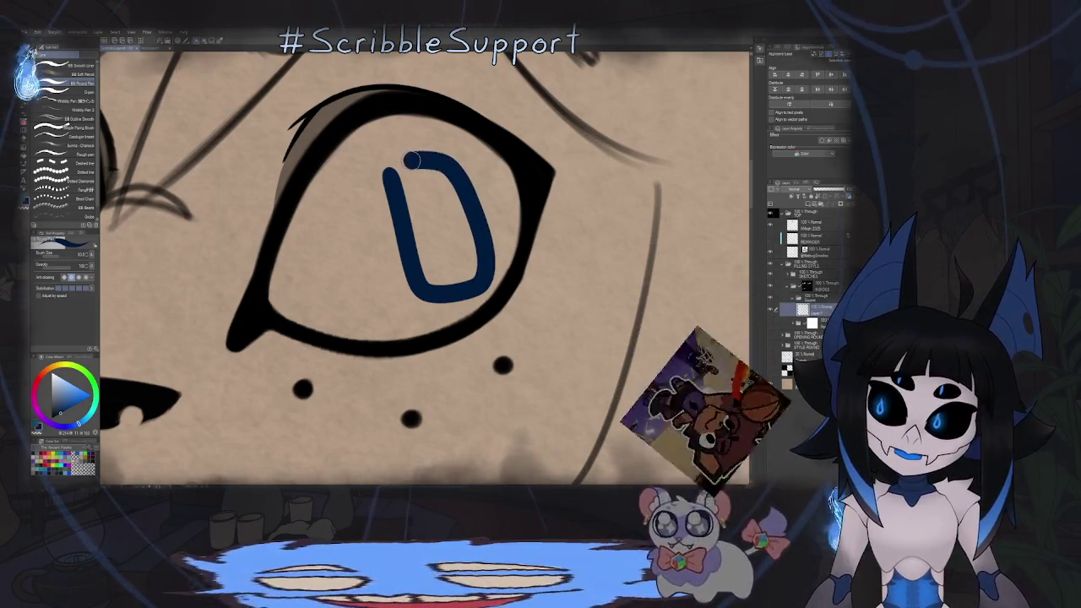
# Rotate the canvas, thicken the iris edges and fill it solid dark blue.
pyautogui.moveTo(497, 195)
pyautogui.mouseDown()
pyautogui.moveTo(435, 136)
pyautogui.moveTo(379, 208)
pyautogui.moveTo(374, 144)
pyautogui.mouseUp()
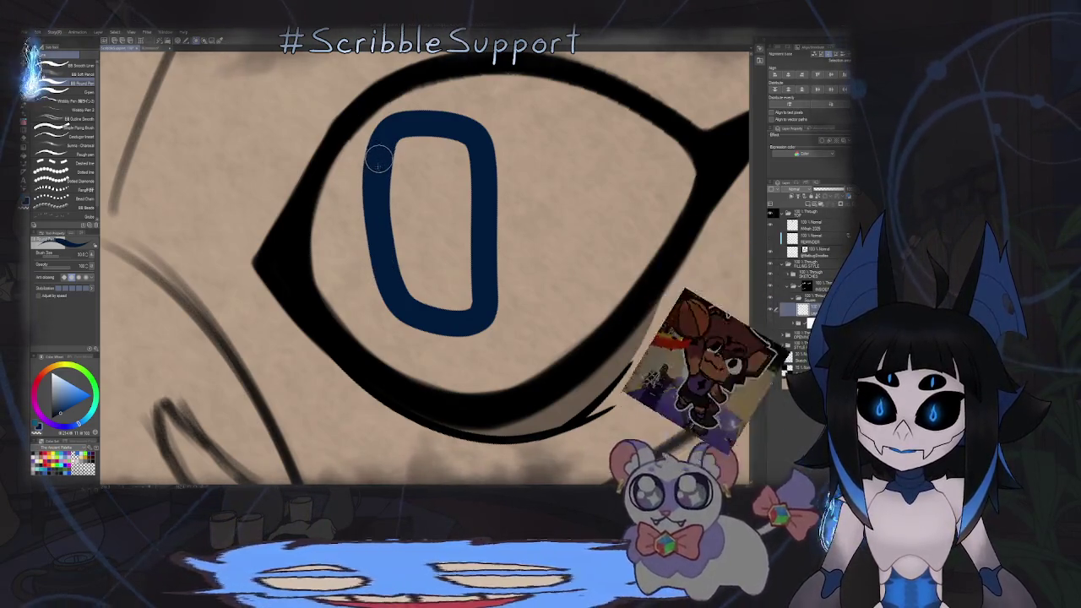
pyautogui.moveTo(380, 291)
pyautogui.mouseDown()
pyautogui.moveTo(386, 309)
pyautogui.moveTo(451, 321)
pyautogui.moveTo(475, 306)
pyautogui.moveTo(477, 208)
pyautogui.mouseUp()
pyautogui.moveTo(458, 137)
pyautogui.mouseDown()
pyautogui.moveTo(393, 144)
pyautogui.moveTo(400, 271)
pyautogui.moveTo(461, 307)
pyautogui.moveTo(456, 152)
pyautogui.moveTo(415, 160)
pyautogui.moveTo(415, 279)
pyautogui.moveTo(459, 283)
pyautogui.mouseUp()
pyautogui.moveTo(453, 180)
pyautogui.mouseDown()
pyautogui.moveTo(424, 169)
pyautogui.moveTo(434, 265)
pyautogui.moveTo(443, 171)
pyautogui.mouseUp()
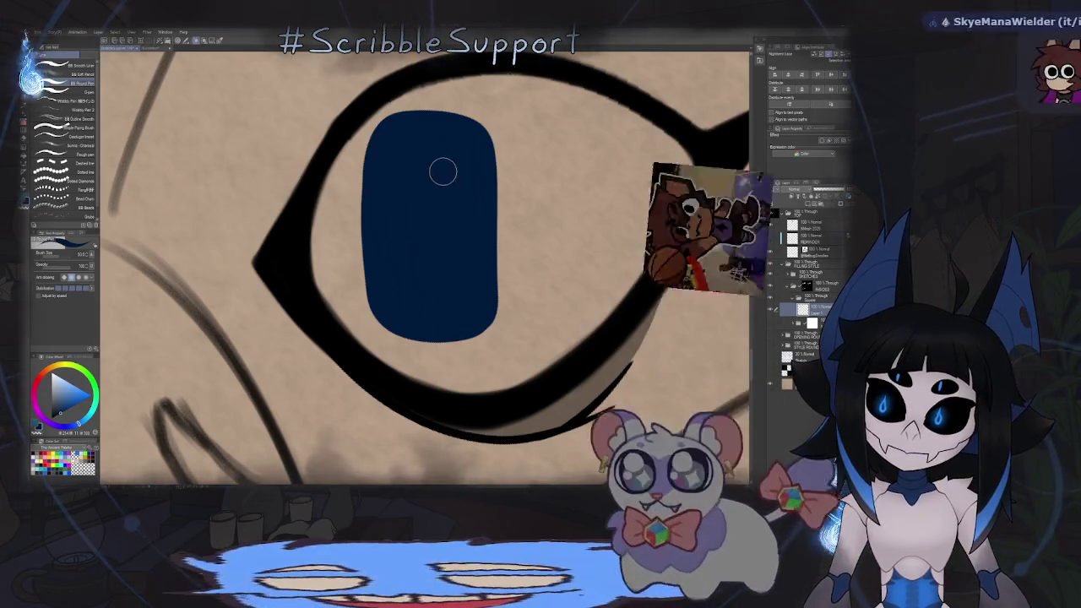
pyautogui.hotkey('ctrl', '0')
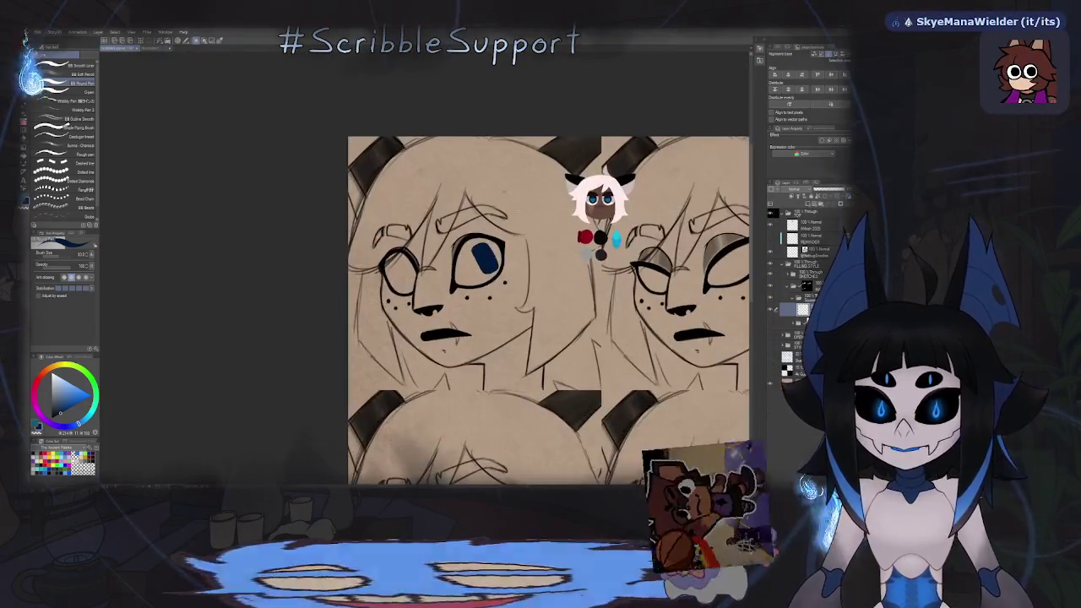
# Transform the iris copy and shift it leftward into the left eye.
pyautogui.hotkey('ctrl', 't')
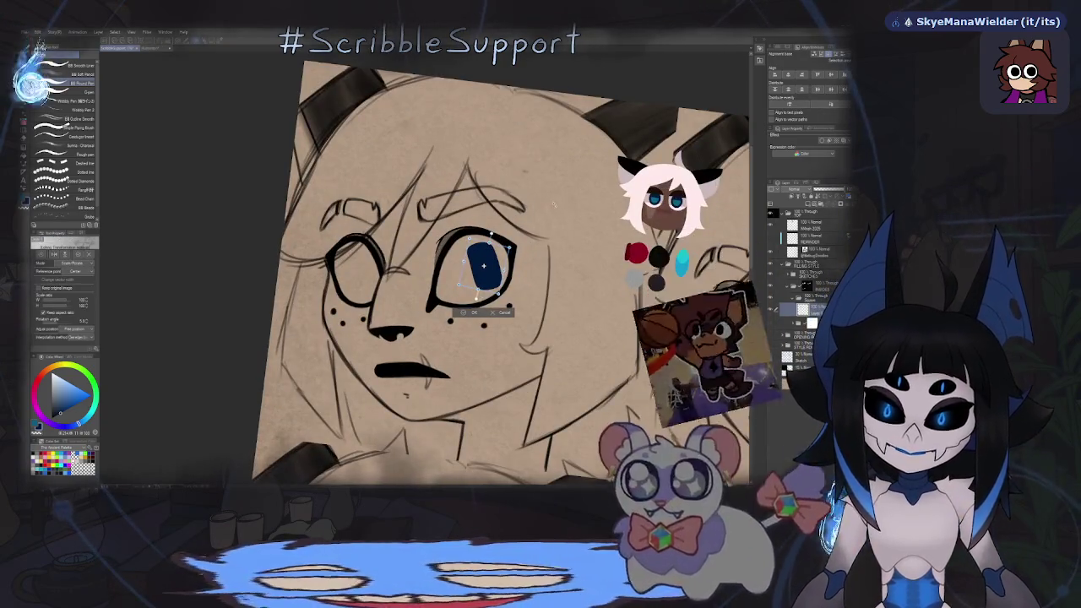
pyautogui.press('Return')
pyautogui.moveTo(509, 269); pyautogui.dragTo(506, 265)
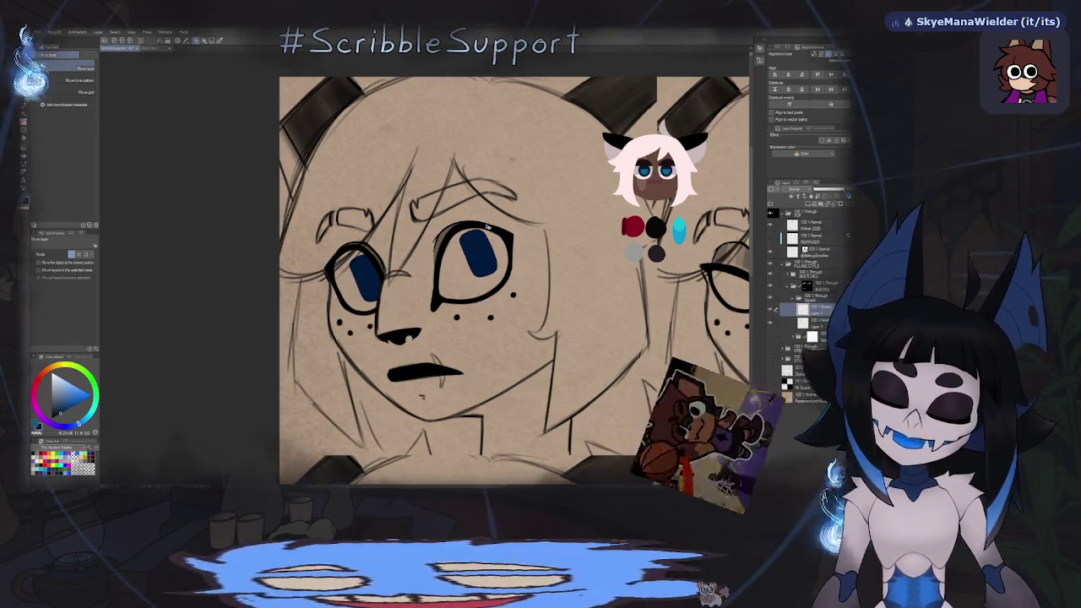
pyautogui.hotkey('ctrl', 't')
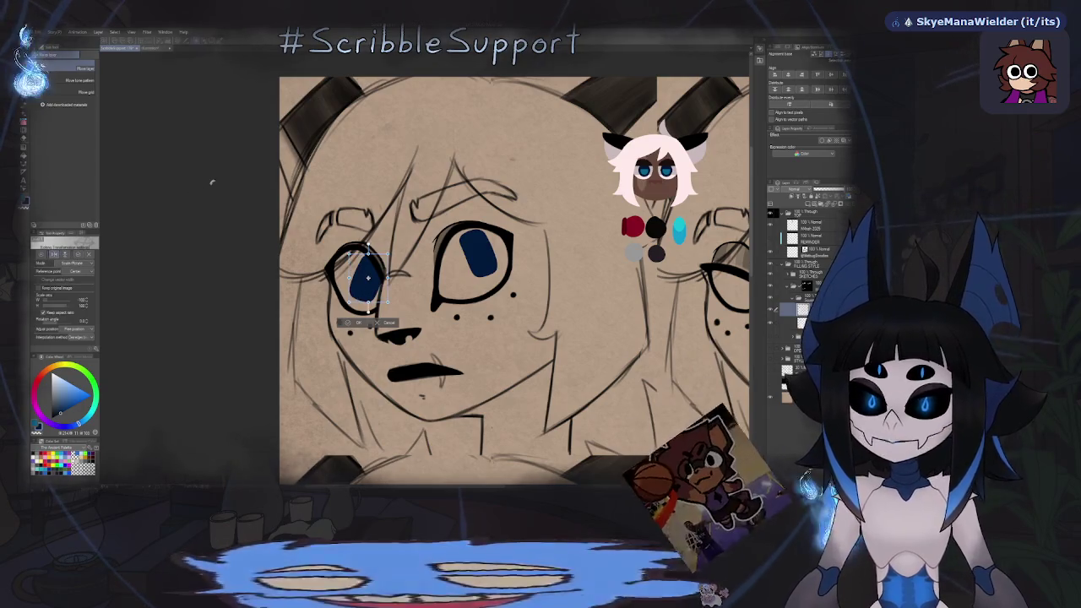
pyautogui.press('Return')
pyautogui.hotkey('ctrl', 't')
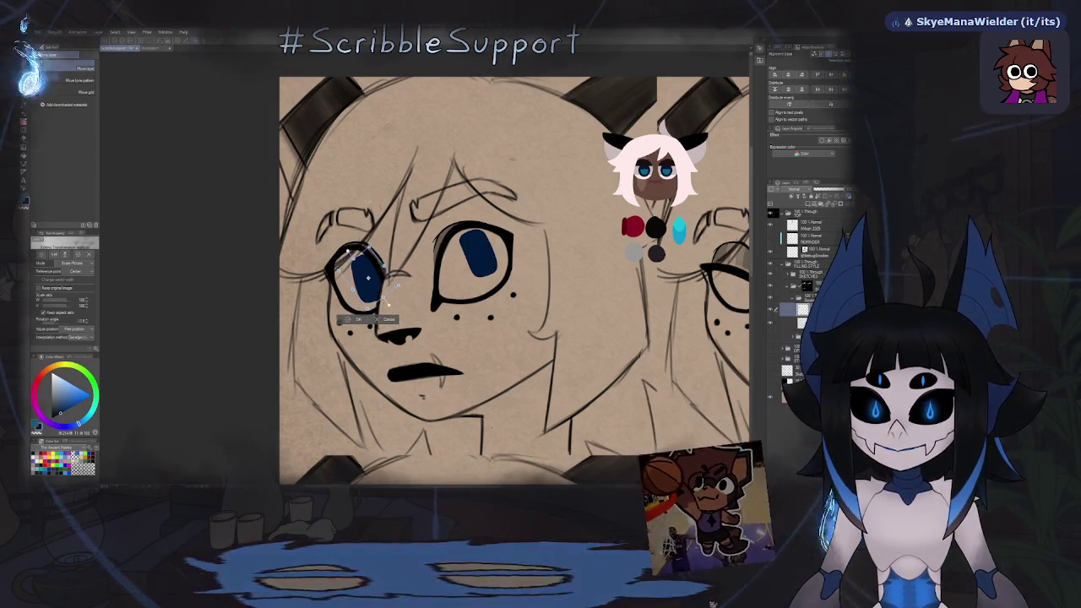
pyautogui.moveTo(368, 277); pyautogui.dragTo(350, 279)
pyautogui.press('Return')
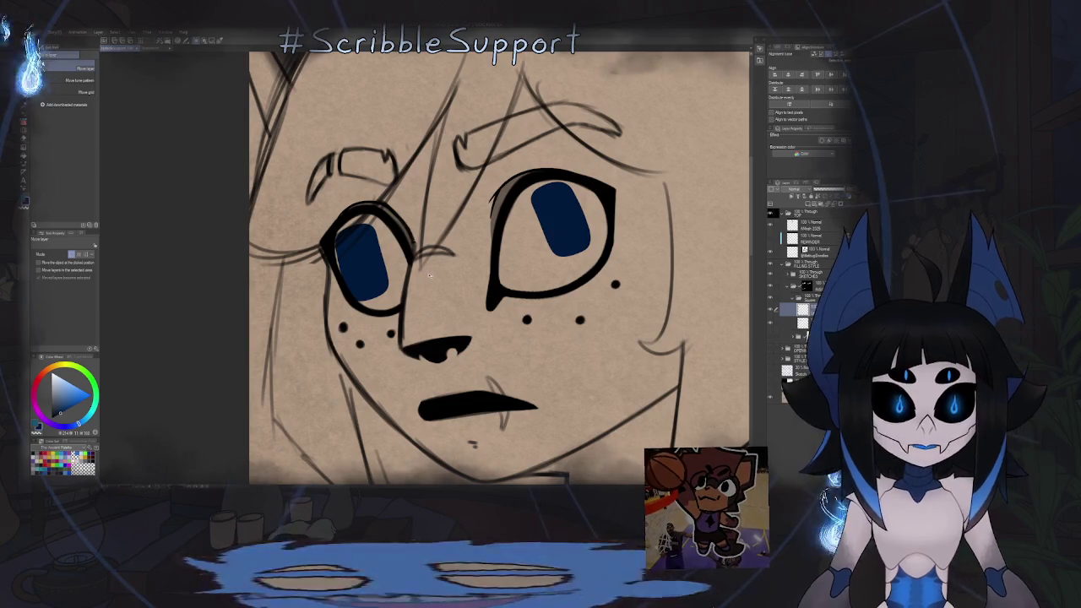
# Flip the left iris horizontally and fit it inside the eye.
pyautogui.hotkey('ctrl', 't')
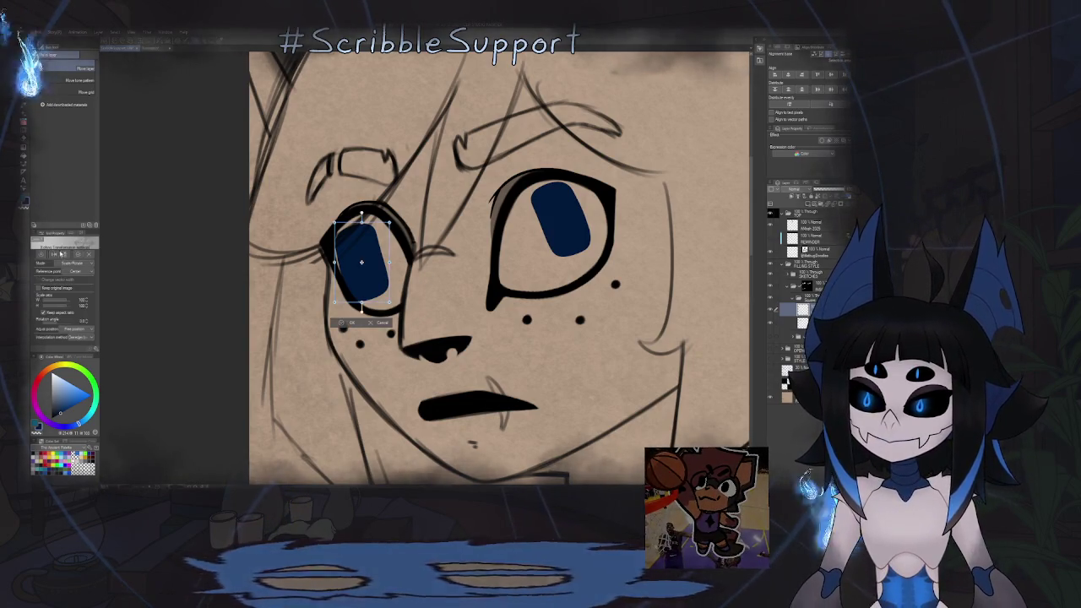
pyautogui.click(61, 253)
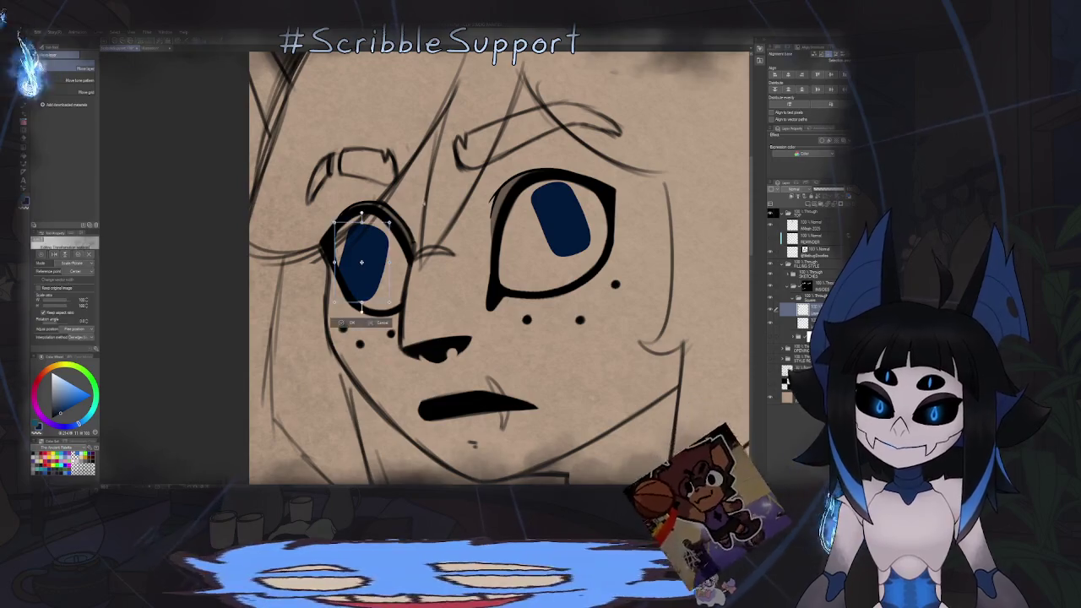
pyautogui.moveTo(362, 262); pyautogui.dragTo(395, 250)
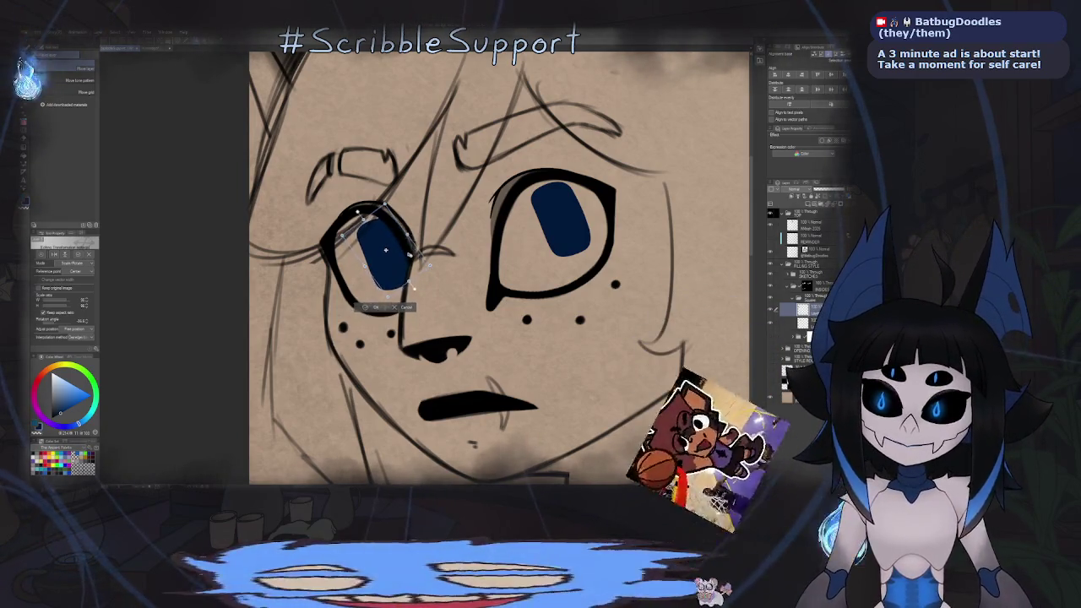
pyautogui.moveTo(409, 256); pyautogui.dragTo(407, 263)
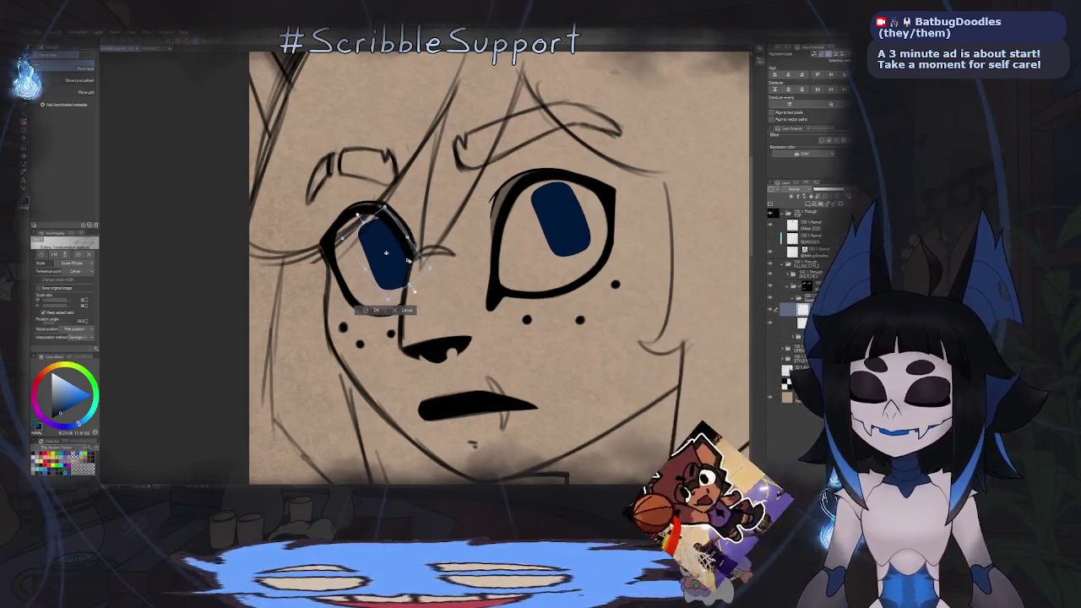
pyautogui.press('Return')
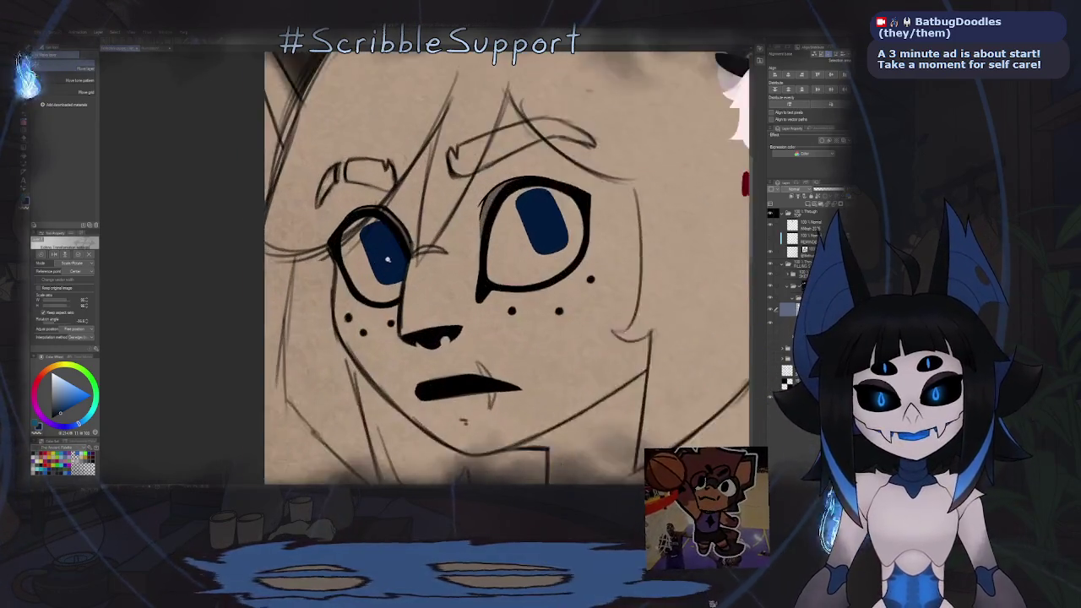
pyautogui.hotkey('ctrl', 't')
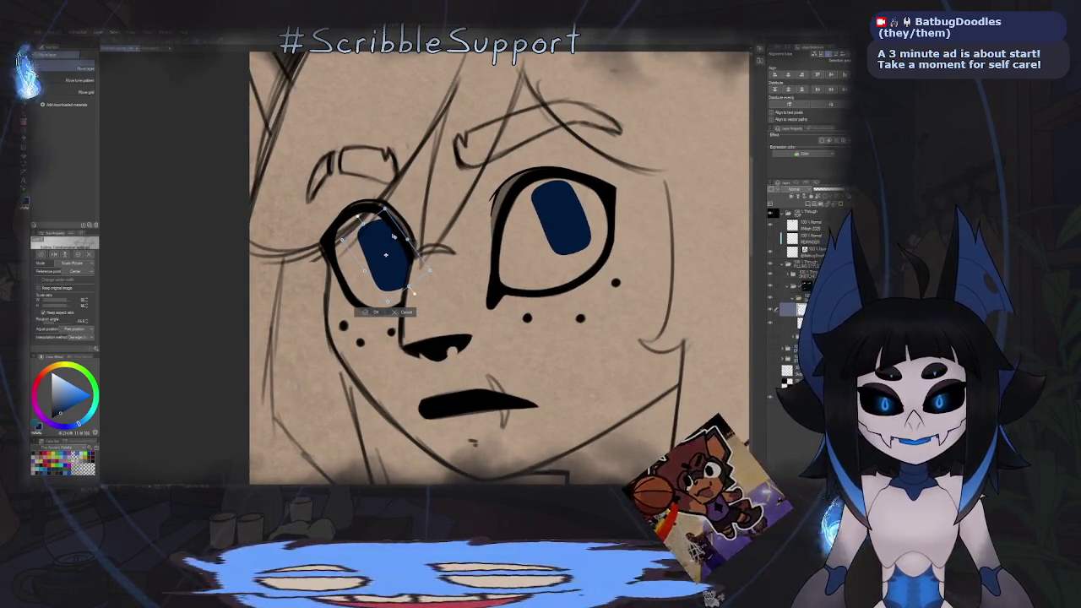
pyautogui.press('Return')
pyautogui.scroll(-5, 416, 230)
pyautogui.scroll(1, 452, 238)
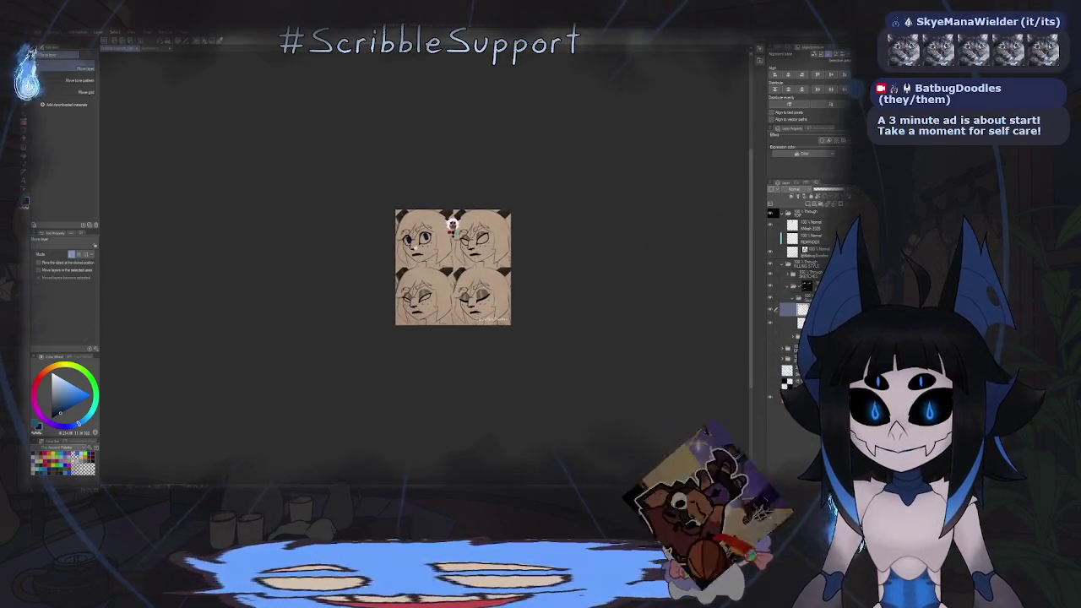
# Switch to Move layer and select the eye layer in the Layer palette.
pyautogui.scroll(1, 452, 239)
pyautogui.scroll(1, 452, 238)
pyautogui.scroll(1, 451, 239)
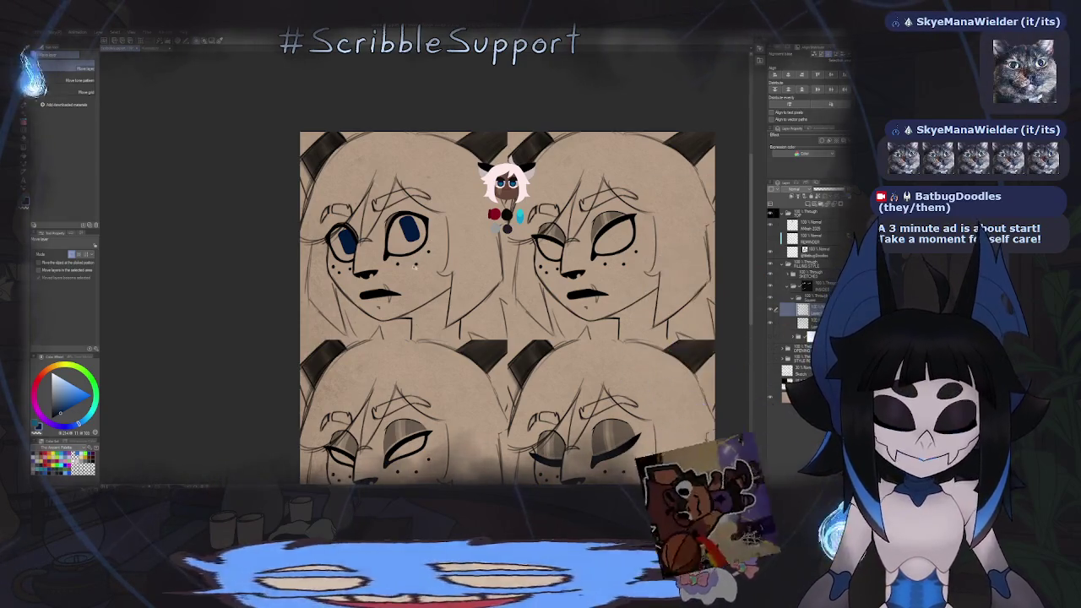
pyautogui.scroll(1, 404, 218)
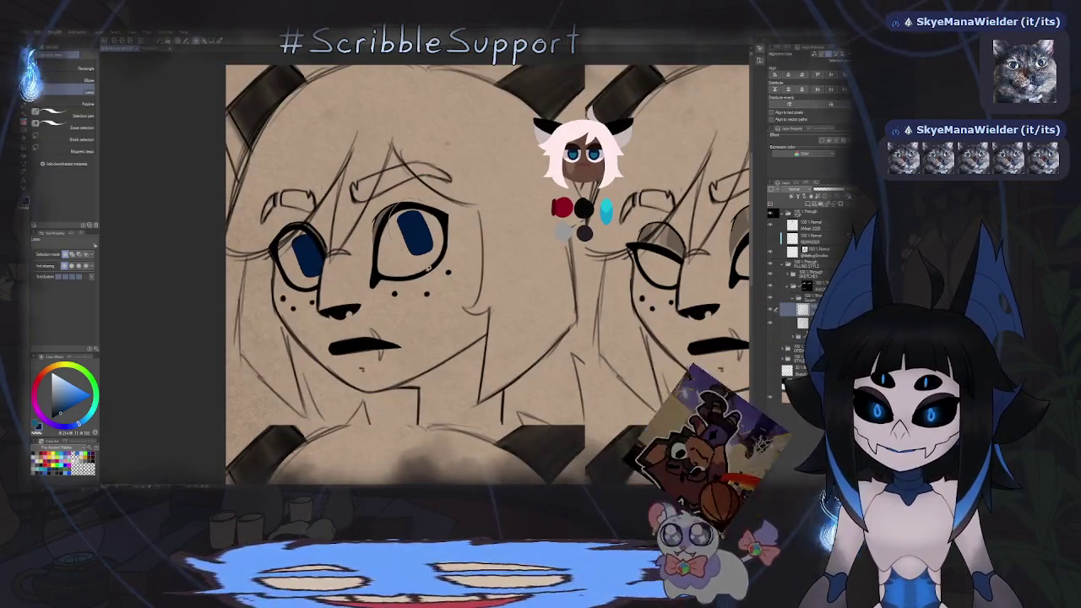
pyautogui.press('k')
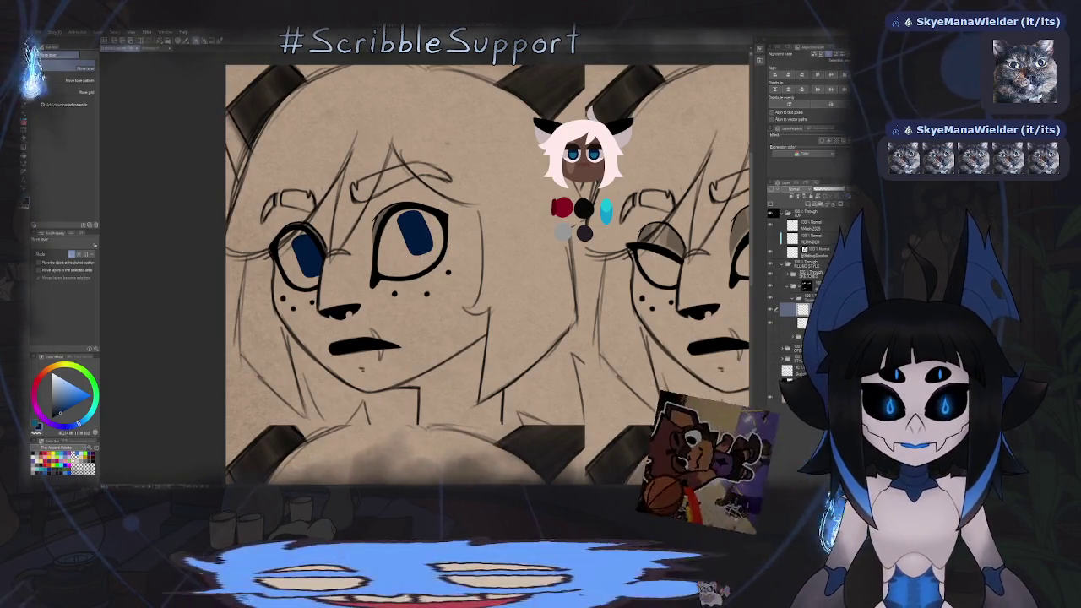
pyautogui.click(797, 322)
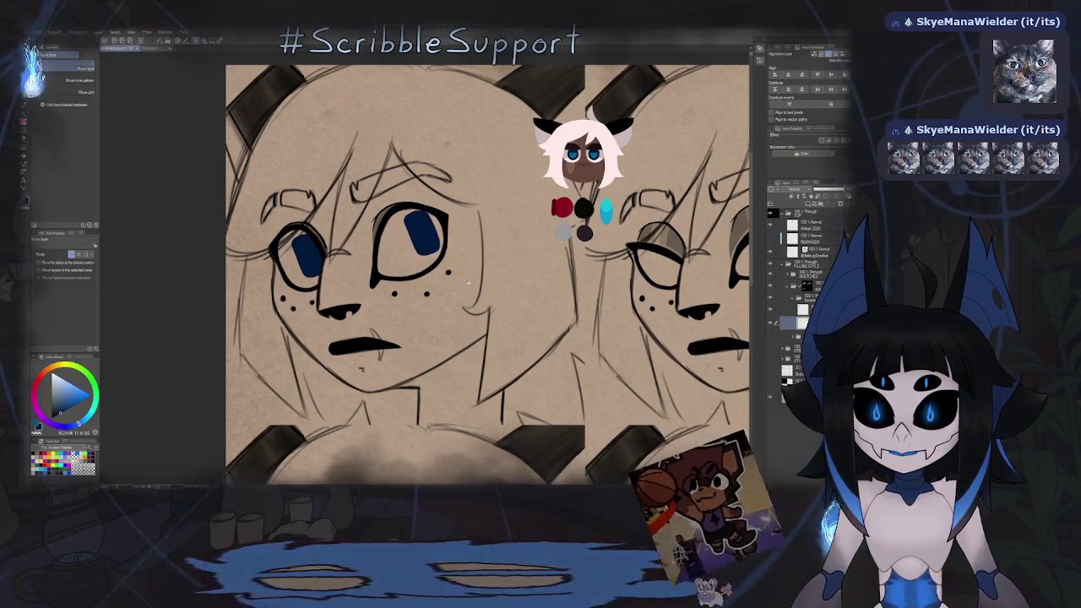
pyautogui.scroll(-5, 465, 281)
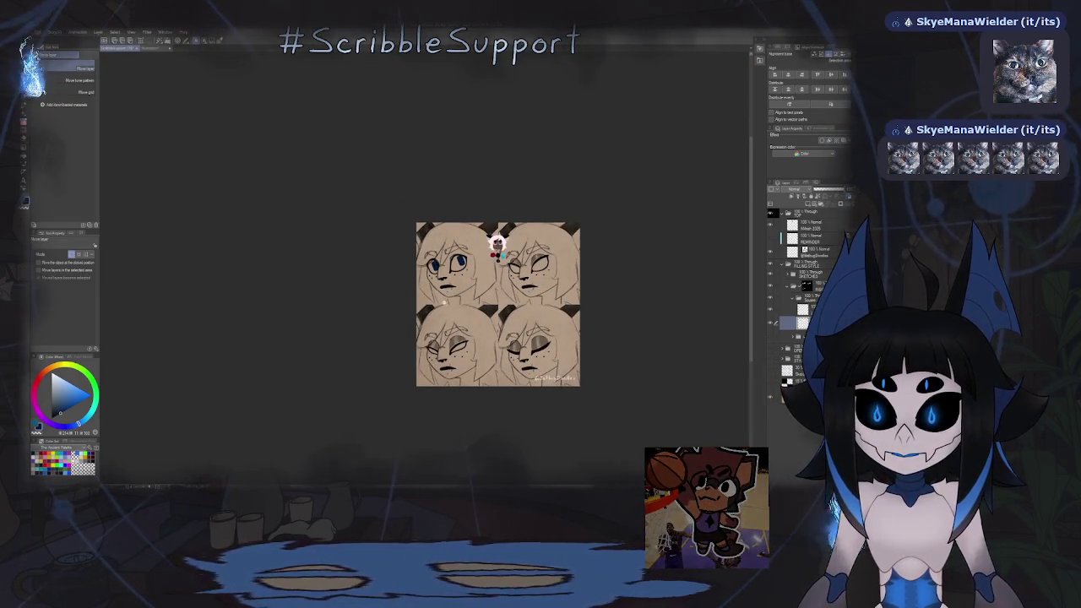
pyautogui.scroll(3, 447, 291)
pyautogui.scroll(1, 453, 274)
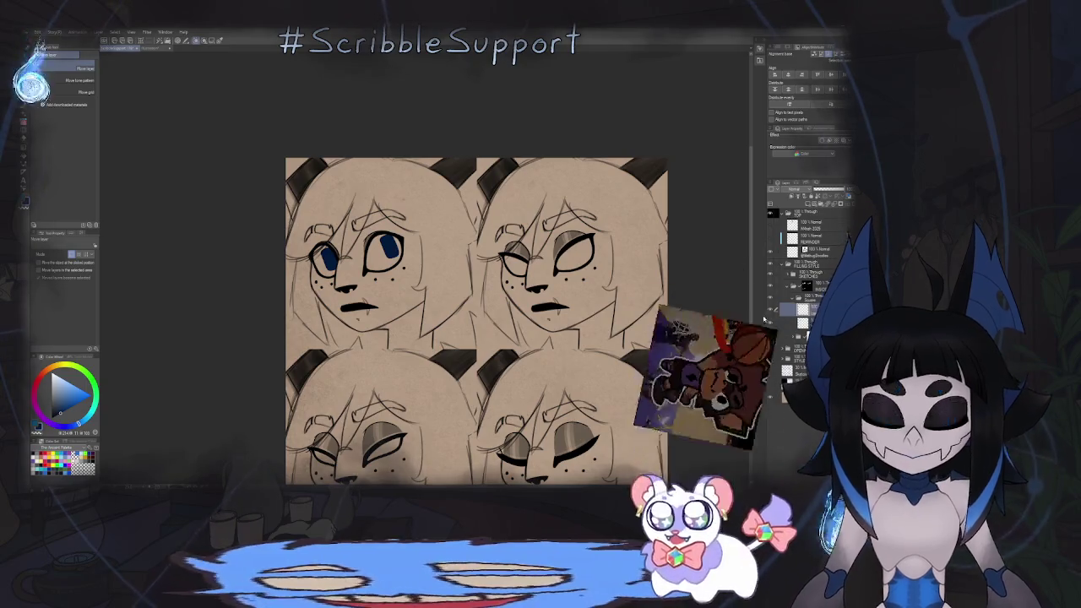
pyautogui.click(802, 309)
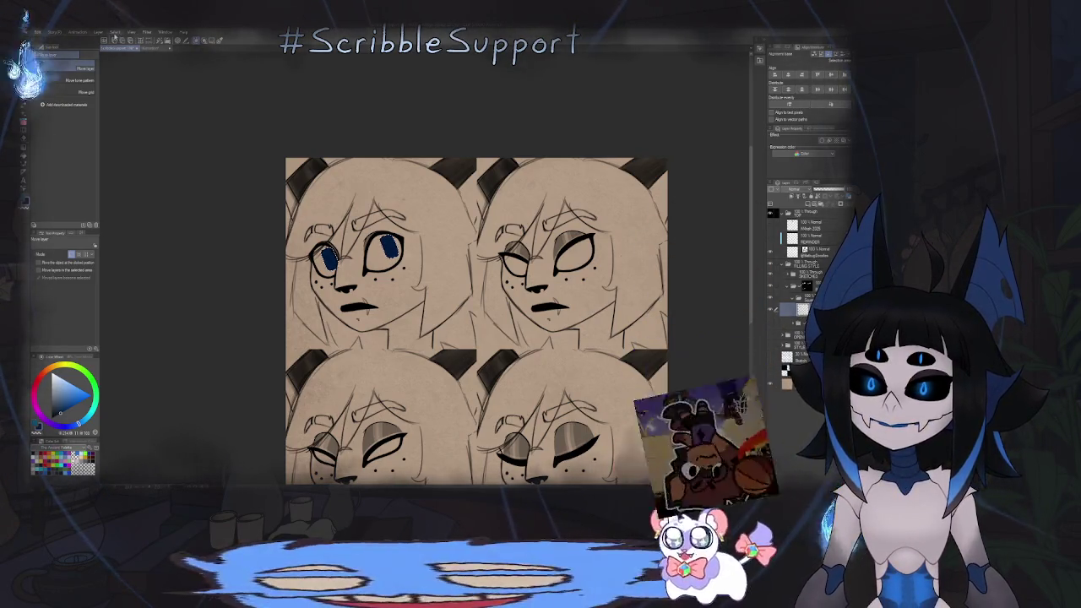
# Apply Select > Shrink selected area to the eye selection and confirm.
pyautogui.click(115, 34)
pyautogui.click(161, 85)
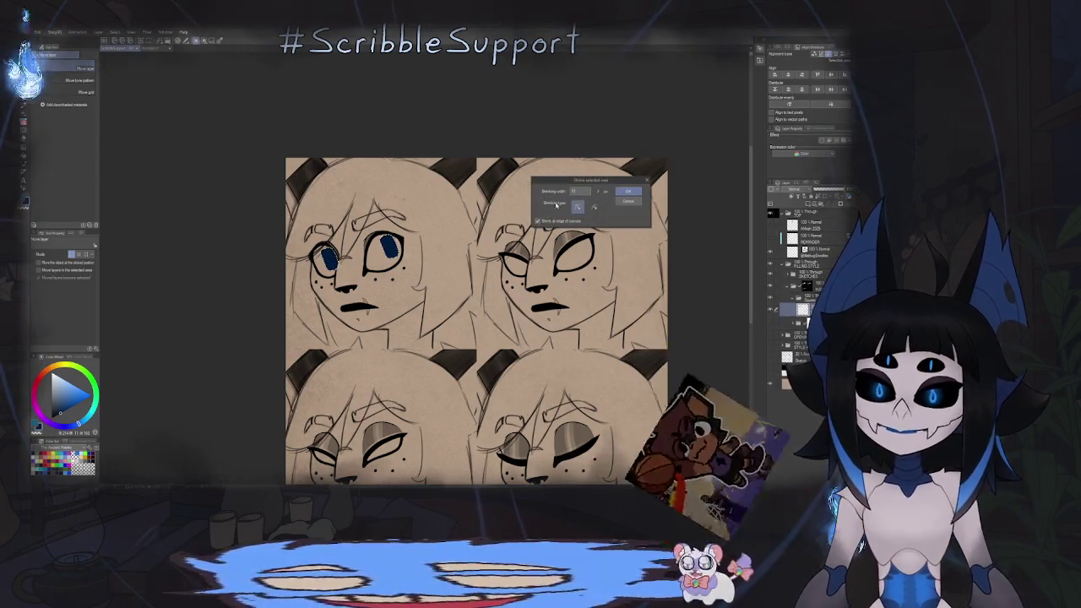
pyautogui.click(627, 191)
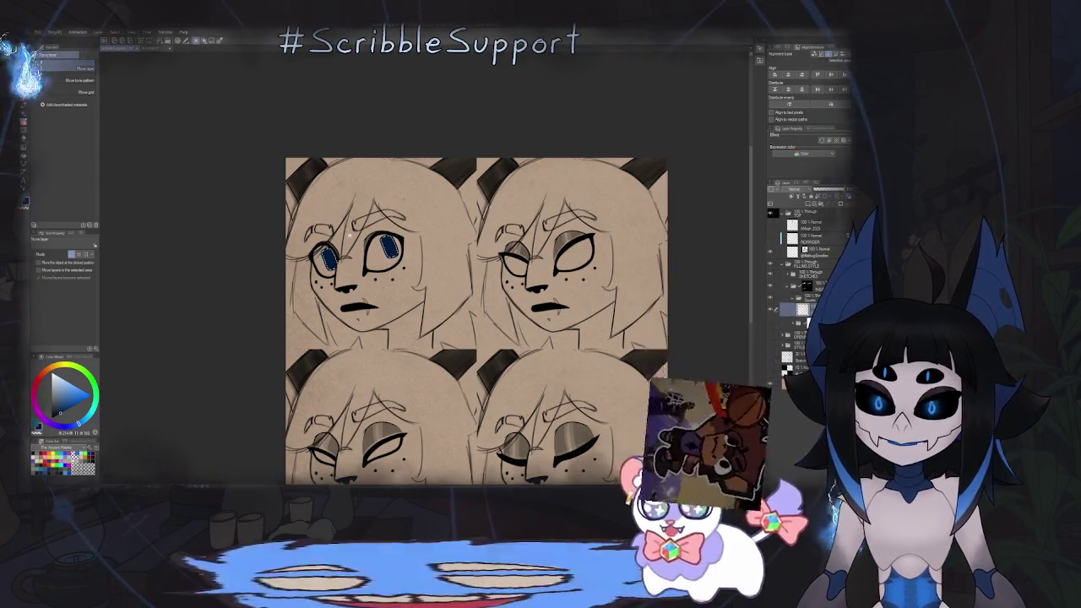
pyautogui.scroll(5, 346, 245)
pyautogui.press('p')
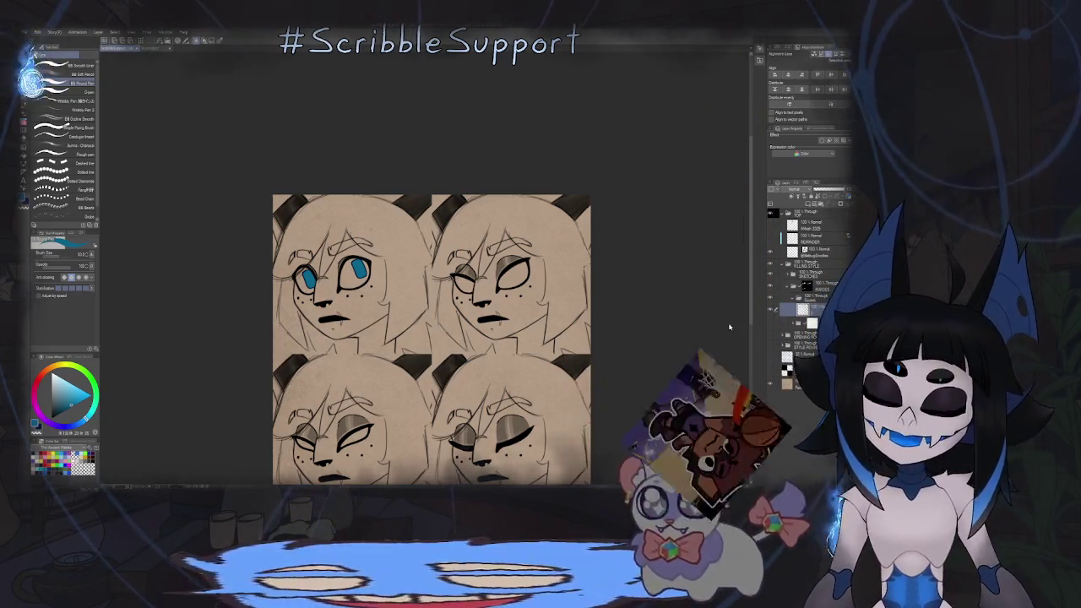
# Select the eye layer below and remove the trial blue from the top-left face's eyes.
pyautogui.press('k')
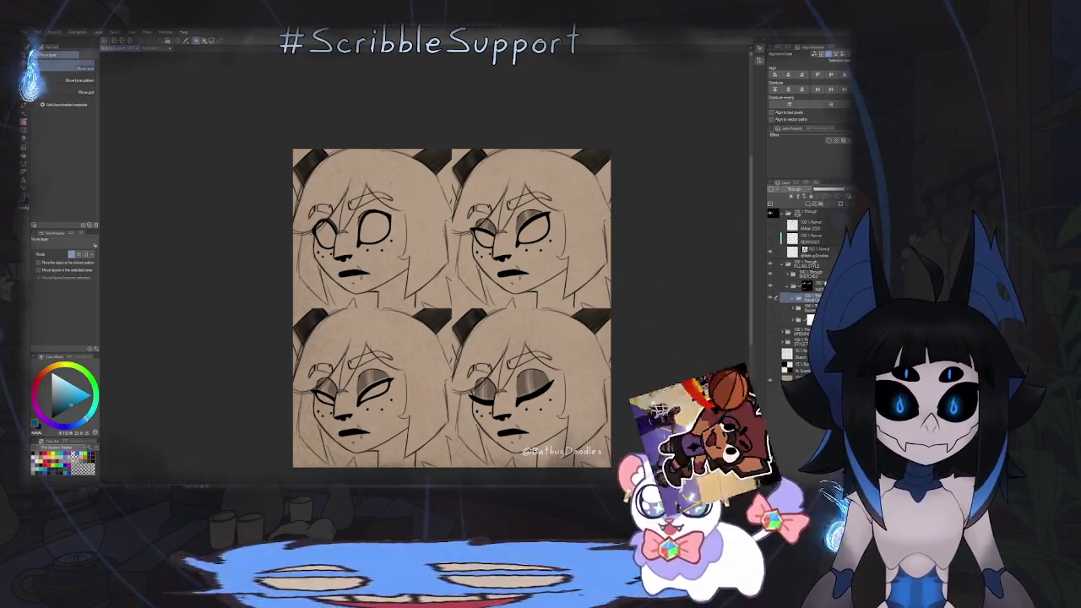
pyautogui.click(802, 309)
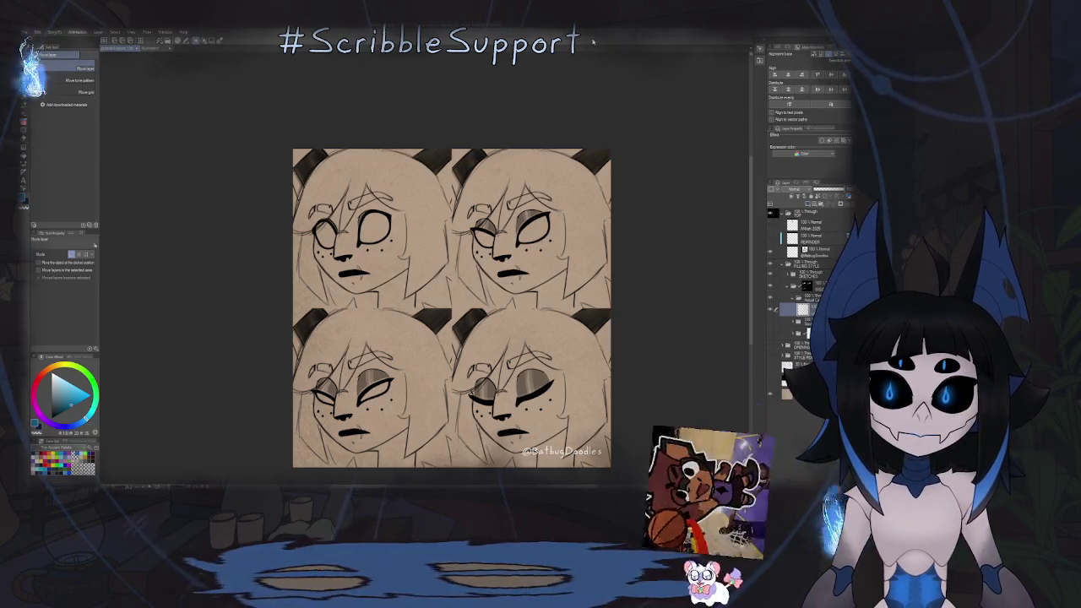
pyautogui.press('b')
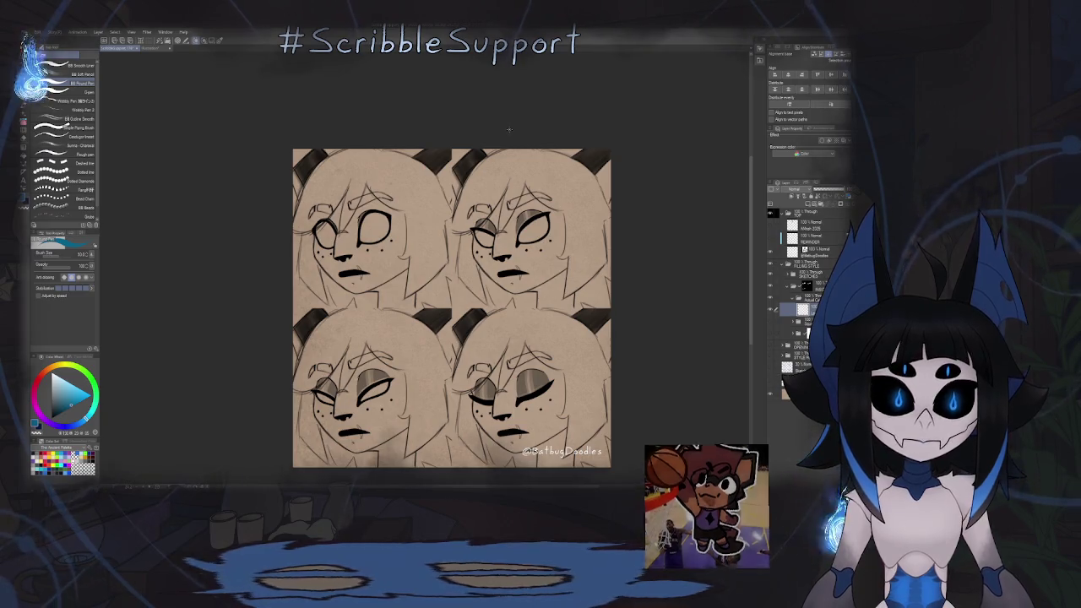
pyautogui.press('g')
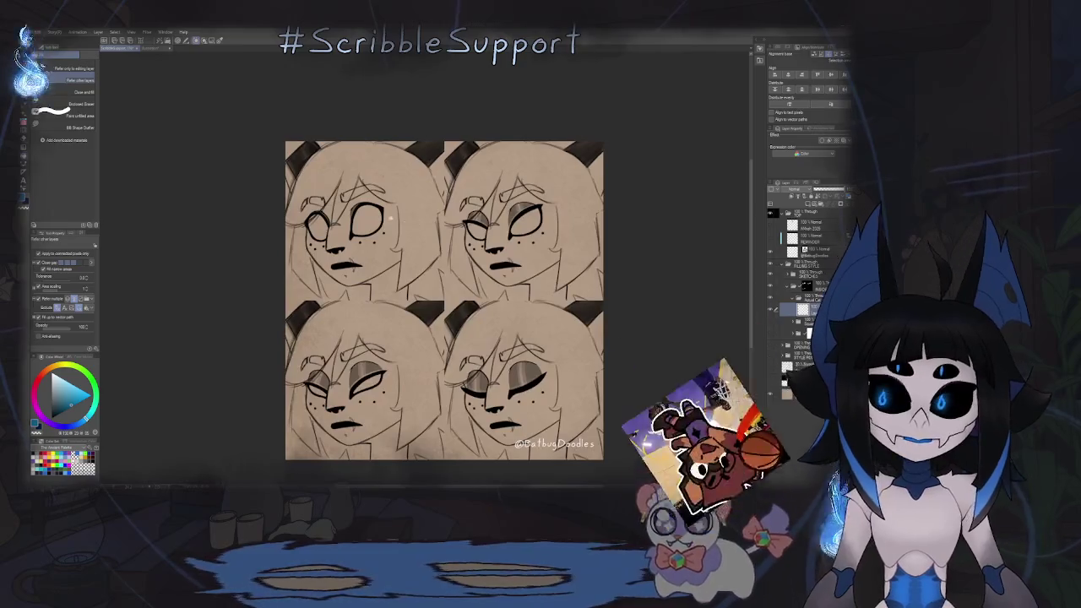
# Frame the top faces and fill each open eye's iris bright blue using Fill Shape Outline.
pyautogui.scroll(3, 414, 220)
pyautogui.moveTo(415, 219); pyautogui.dragTo(460, 232)
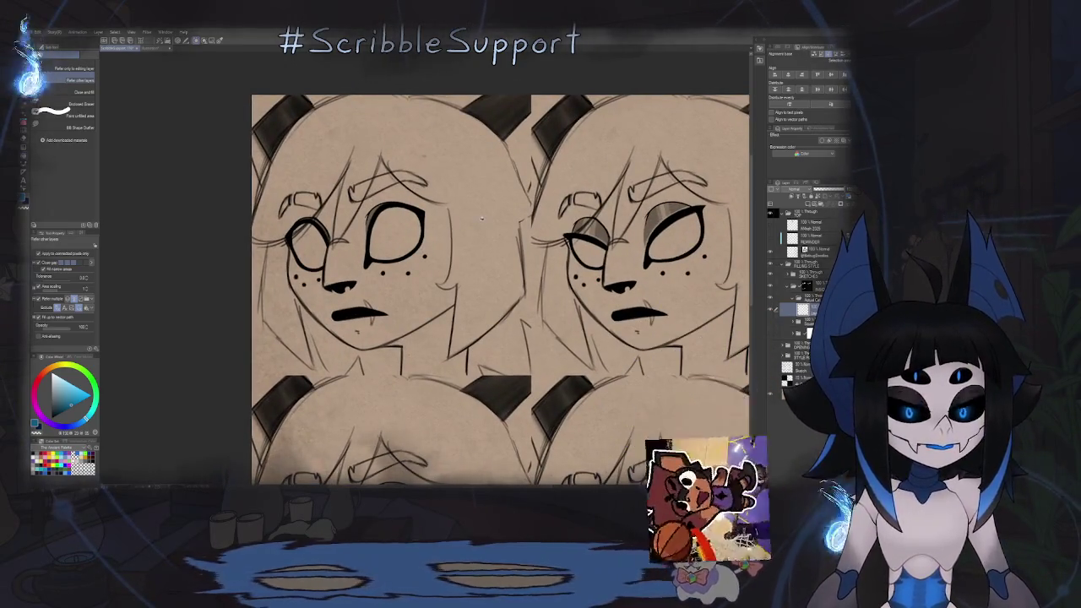
pyautogui.click(84, 92)
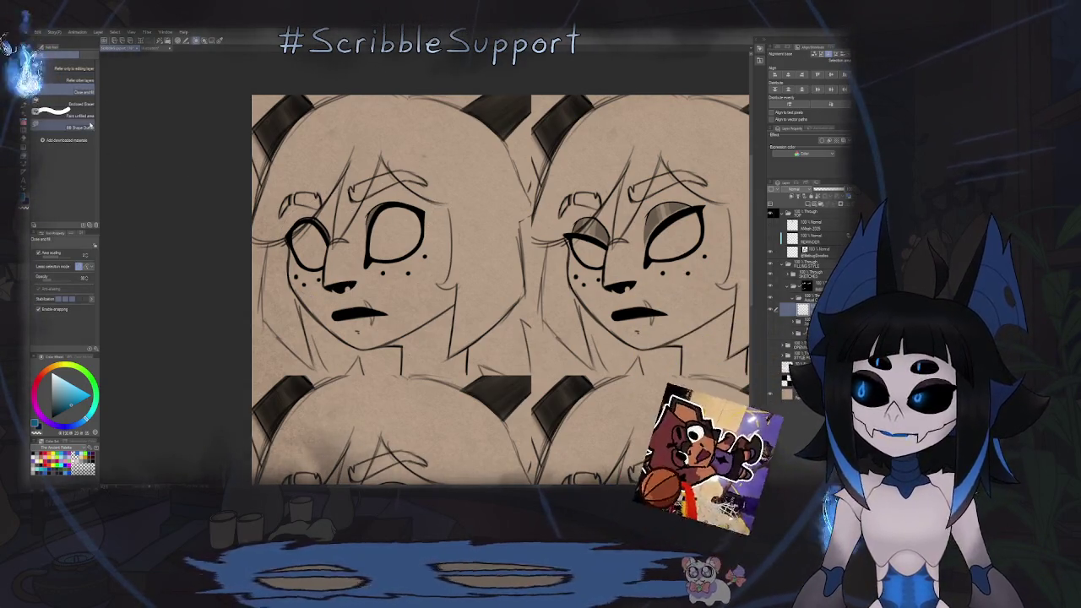
pyautogui.click(87, 118)
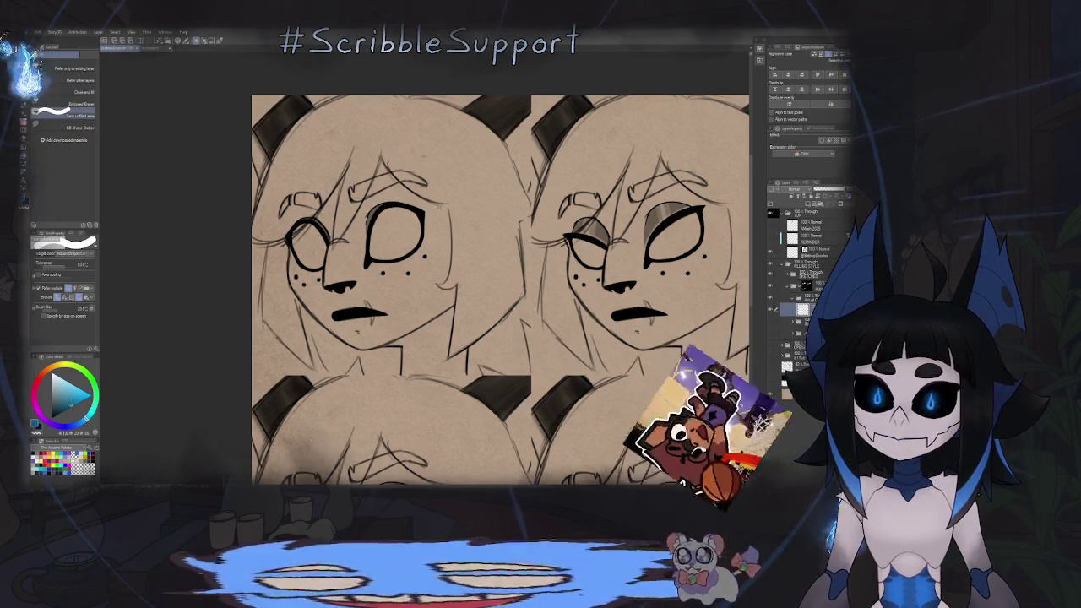
pyautogui.click(82, 127)
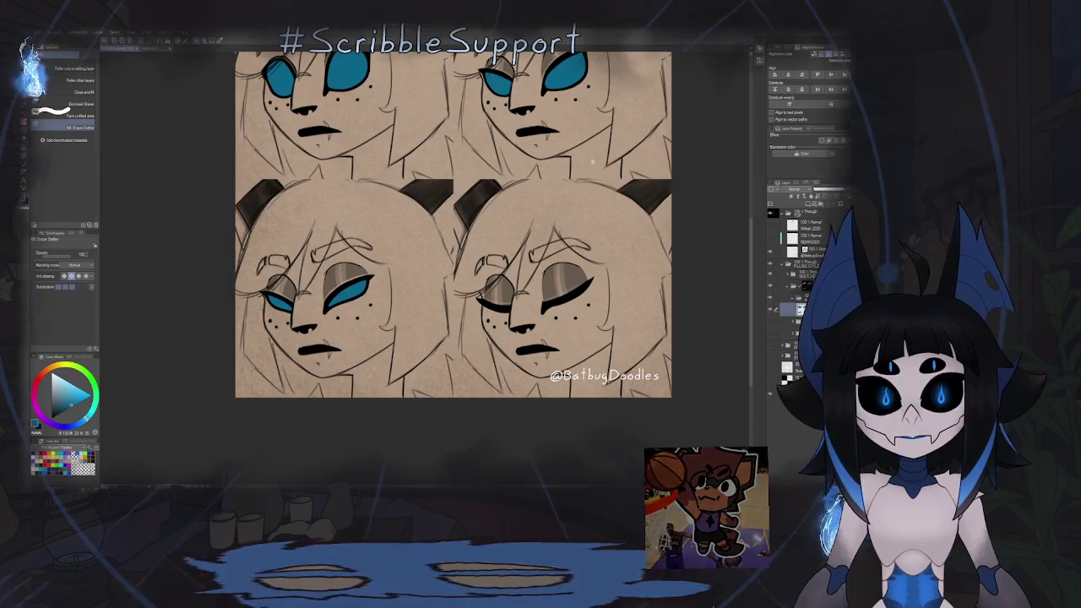
# Expand the layer folder and select the masked layer below.
pyautogui.scroll(-5, 562, 336)
pyautogui.scroll(2, 563, 335)
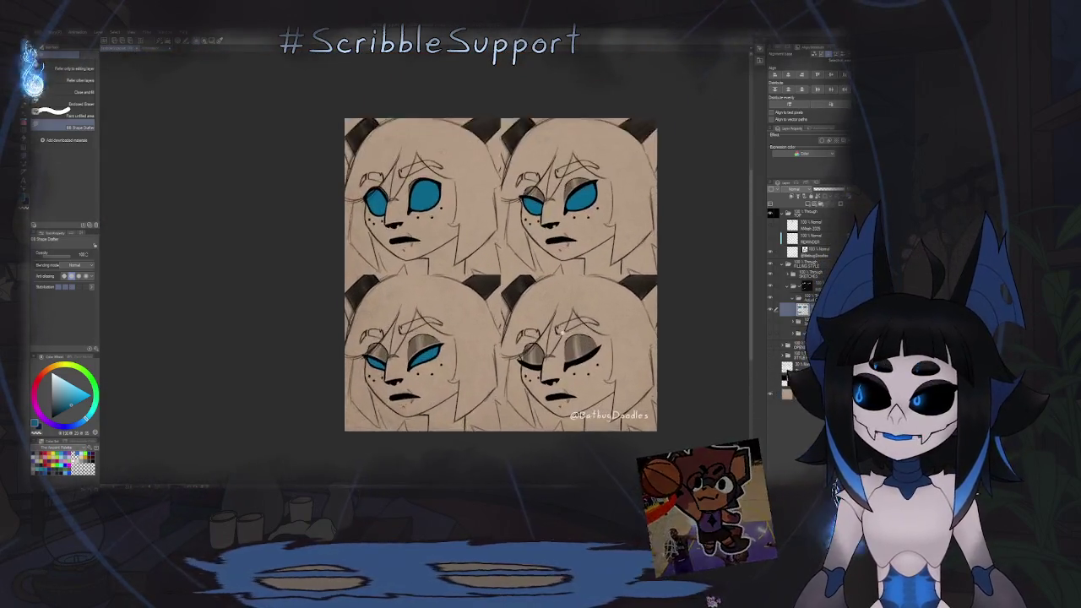
pyautogui.scroll(2, 562, 333)
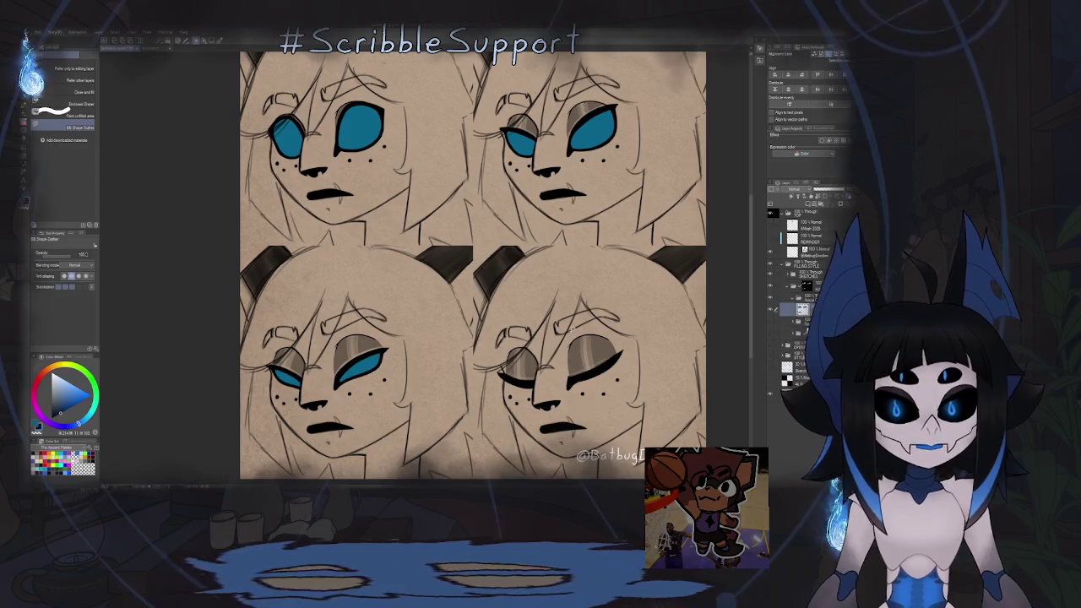
pyautogui.click(796, 297)
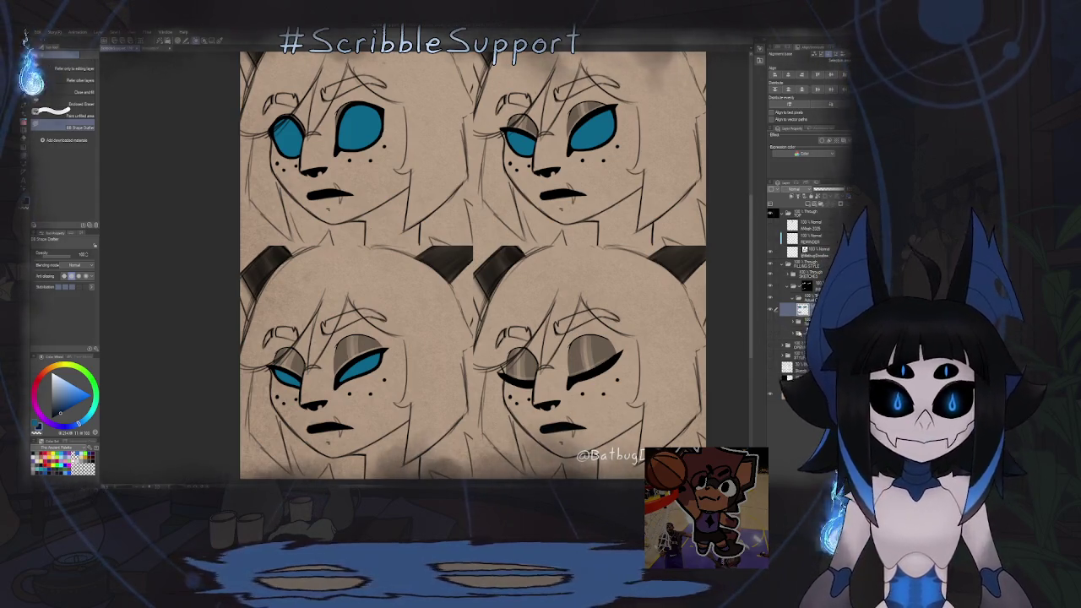
pyautogui.click(794, 331)
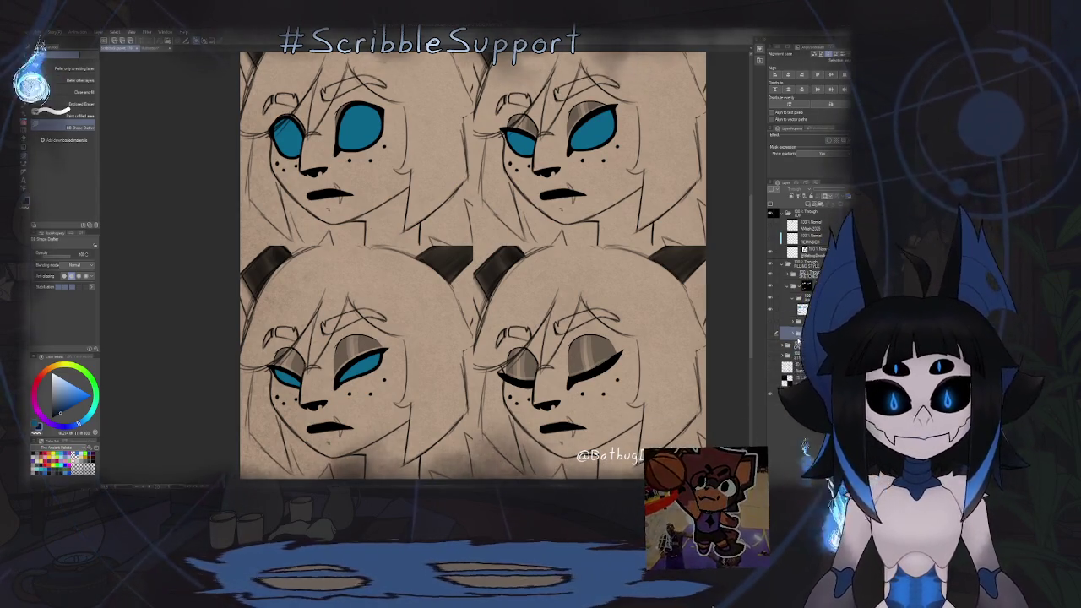
# Drag a lower layer up in the stack, then select the masked layer beneath.
pyautogui.click(797, 309)
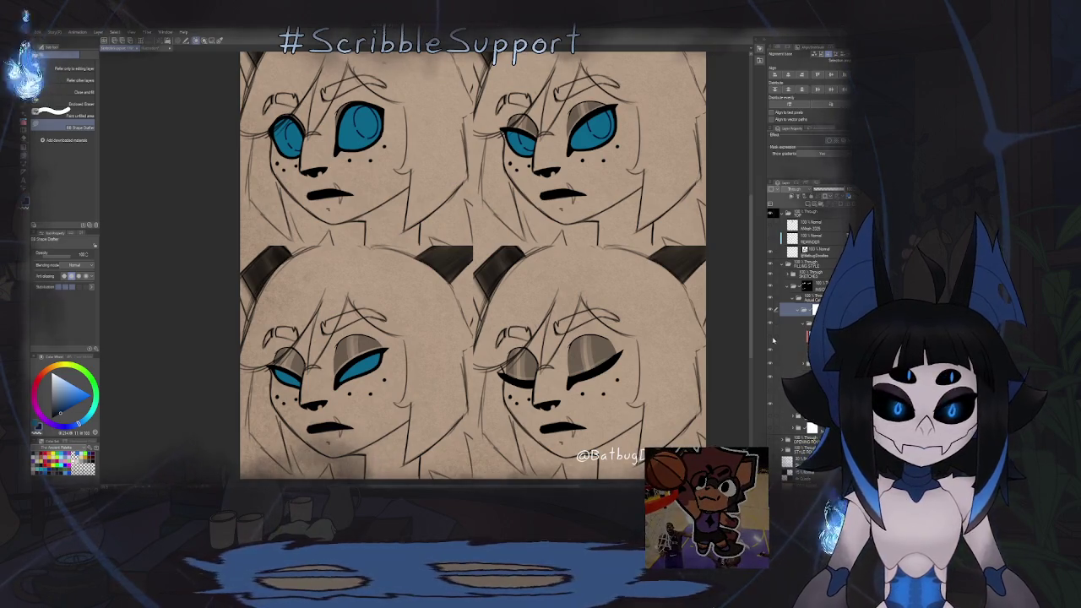
pyautogui.click(811, 335)
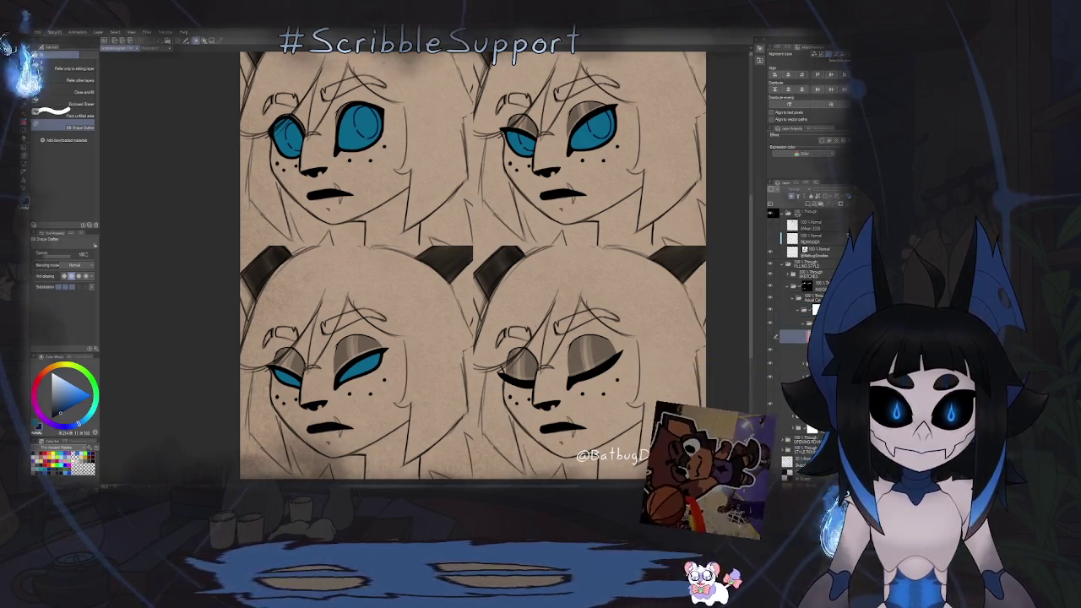
pyautogui.moveTo(811, 335)
pyautogui.mouseDown()
pyautogui.moveTo(812, 215)
pyautogui.moveTo(805, 329)
pyautogui.mouseUp()
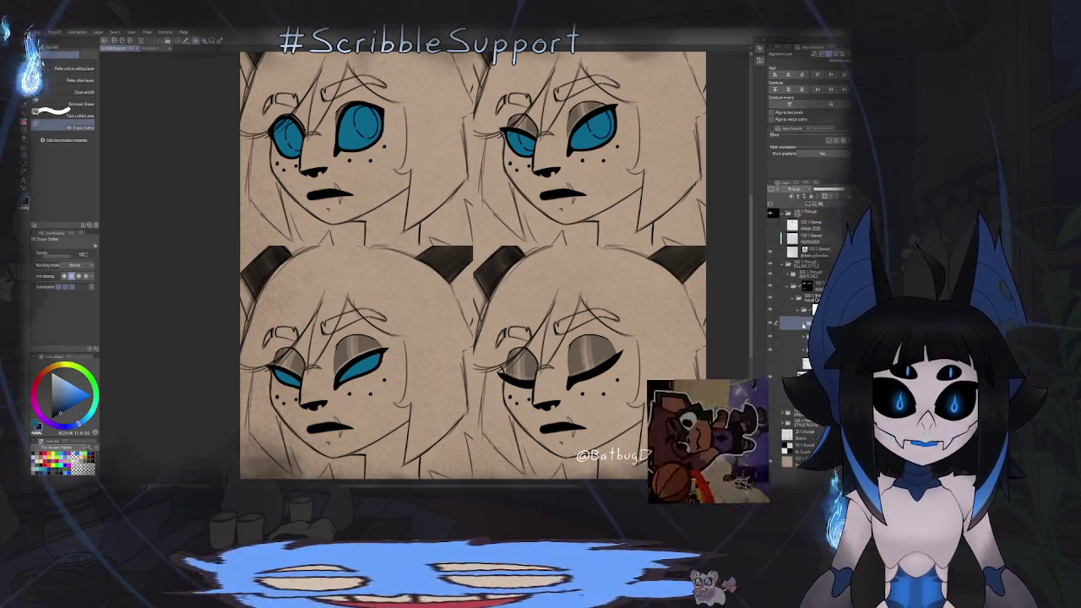
pyautogui.click(807, 349)
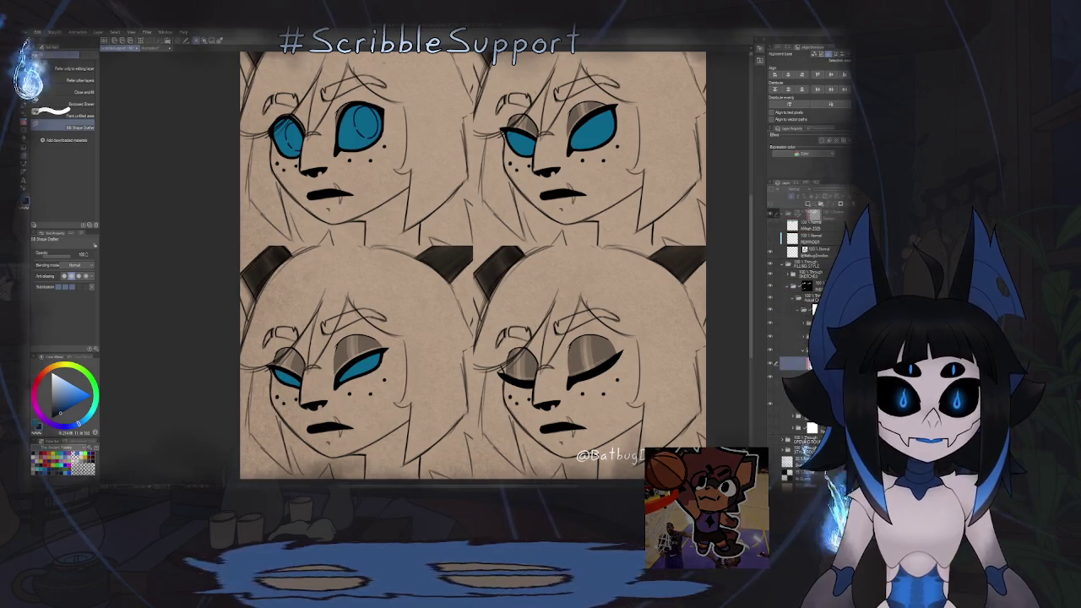
pyautogui.click(802, 348)
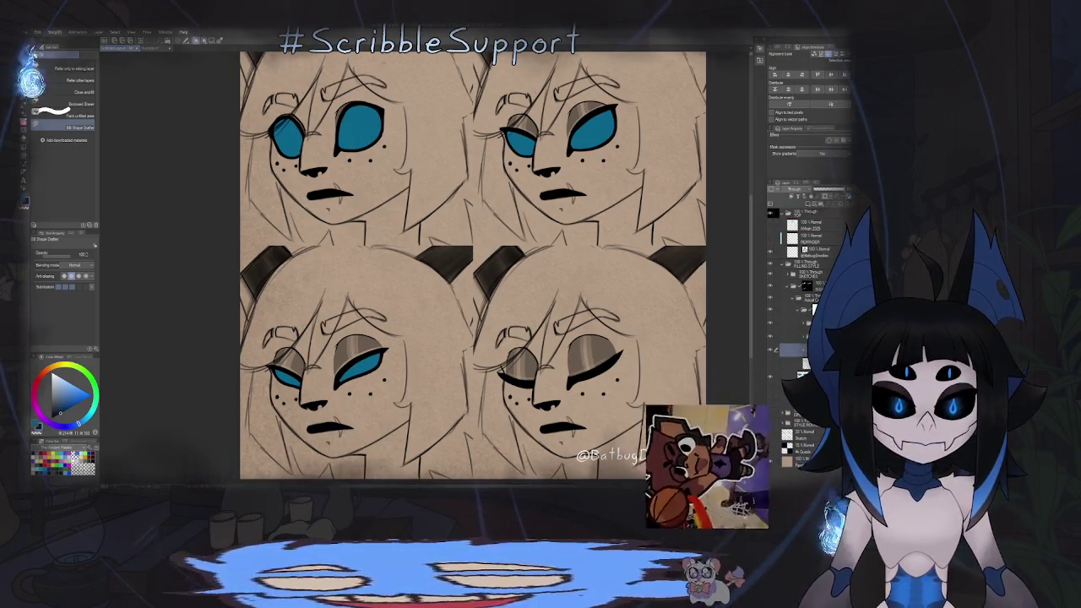
# Create a selection from the layer's content via its right-click menu.
pyautogui.rightClick(796, 317)
pyautogui.click(735, 371)
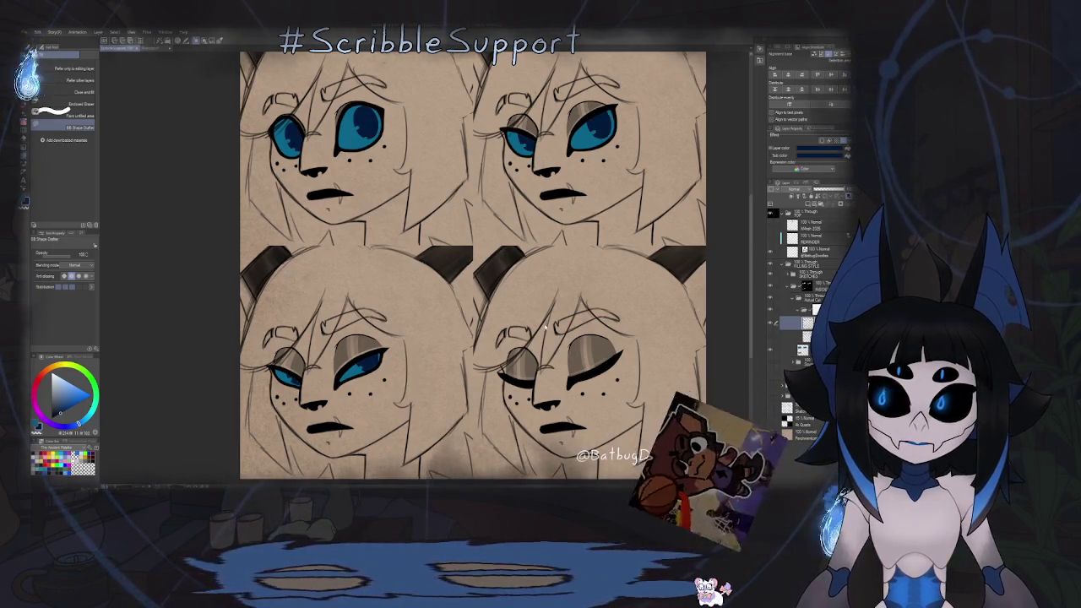
pyautogui.scroll(-5, 514, 335)
pyautogui.scroll(2, 514, 335)
pyautogui.scroll(1, 515, 338)
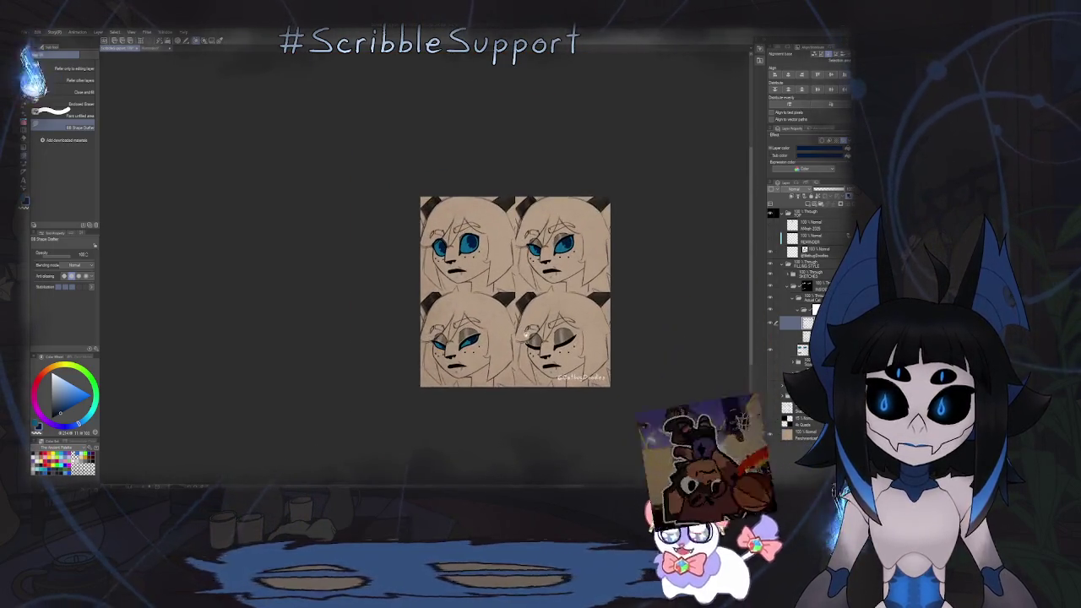
pyautogui.scroll(2, 517, 342)
pyautogui.scroll(2, 519, 347)
pyautogui.scroll(1, 520, 350)
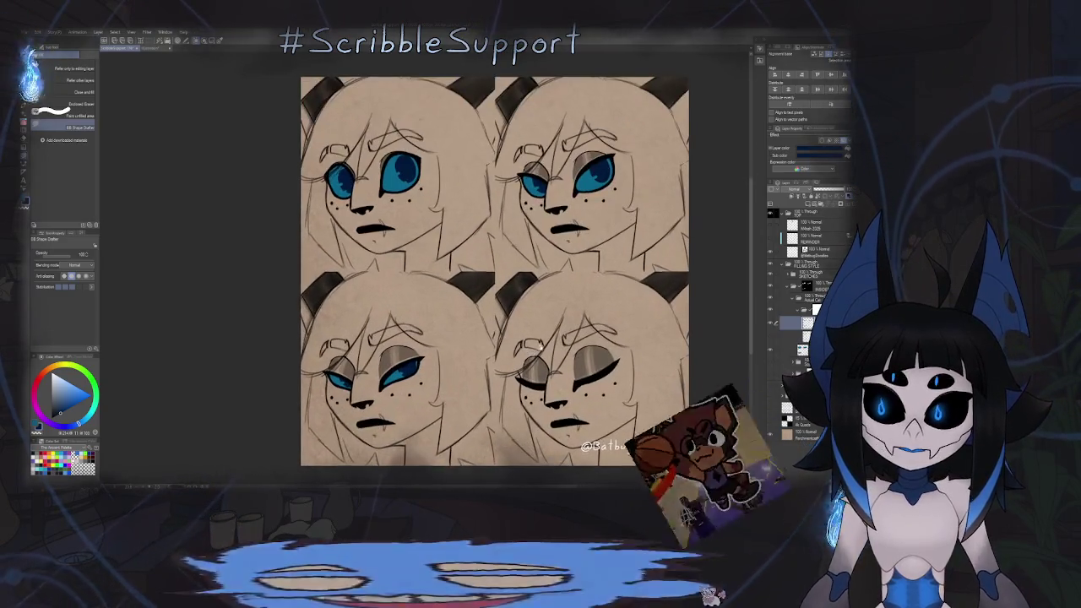
# Open another layer's options and move to the layer one row lower.
pyautogui.click(802, 310)
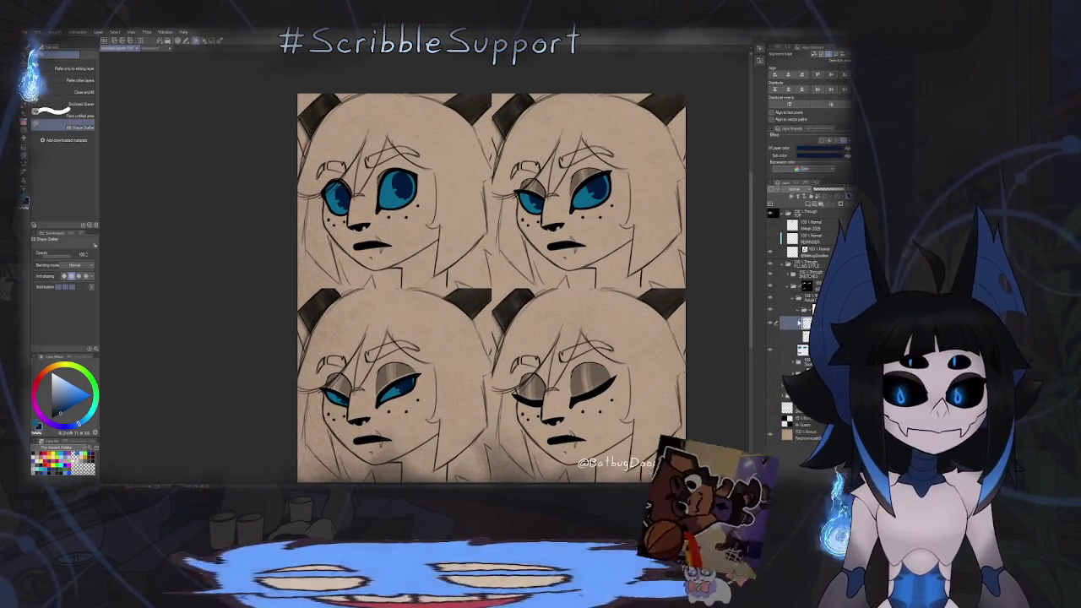
pyautogui.rightClick(785, 306)
pyautogui.click(802, 321)
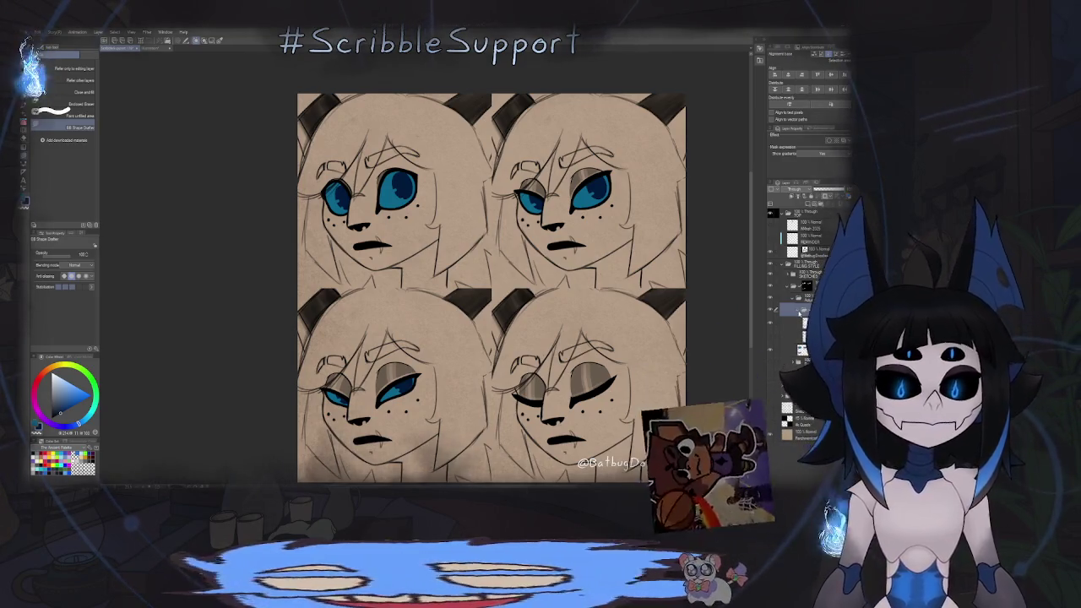
pyautogui.click(806, 335)
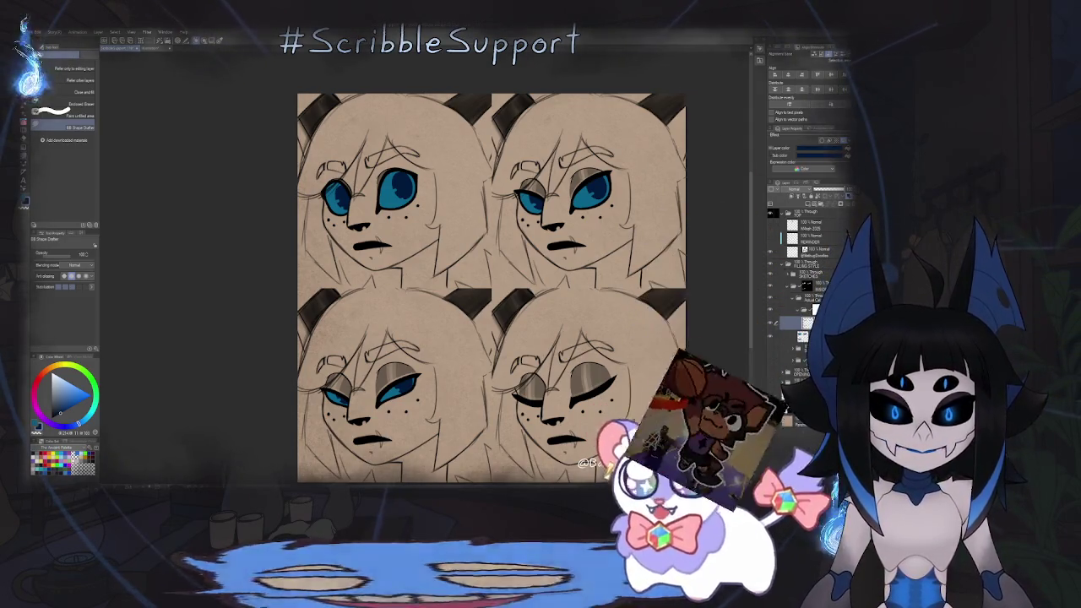
# Drag a layer down the stack, then expand the folder below and select its inner layer.
pyautogui.click(798, 309)
pyautogui.moveTo(798, 310); pyautogui.dragTo(802, 322)
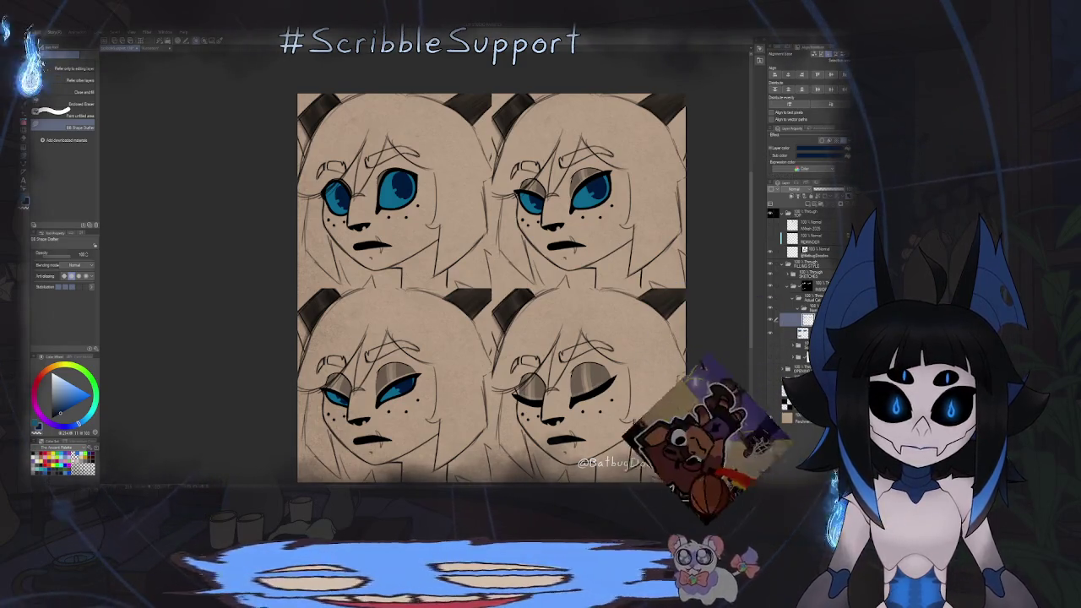
pyautogui.click(800, 309)
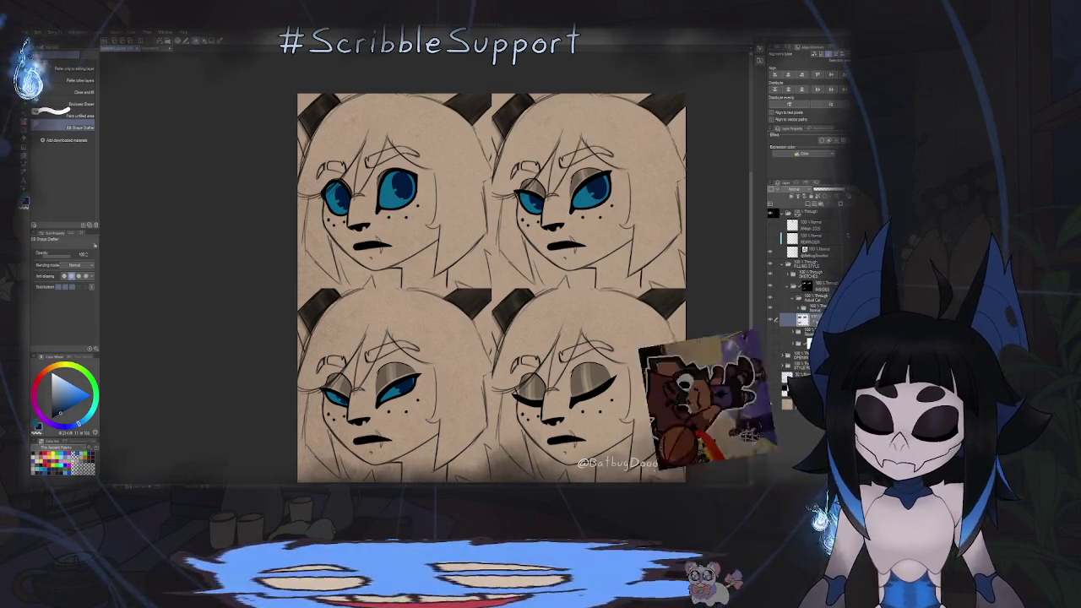
pyautogui.click(794, 334)
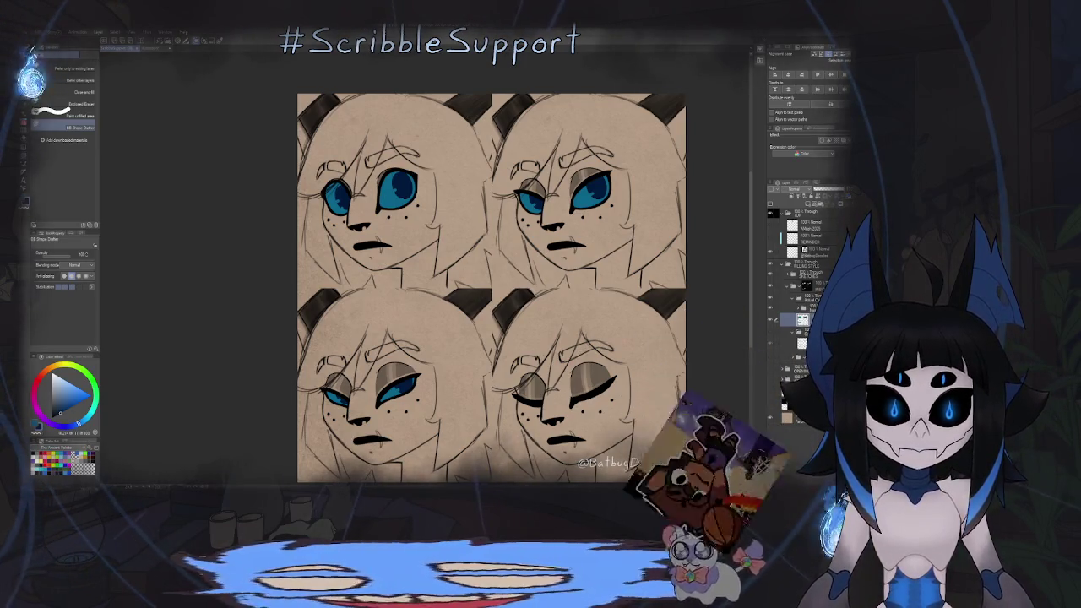
pyautogui.click(797, 341)
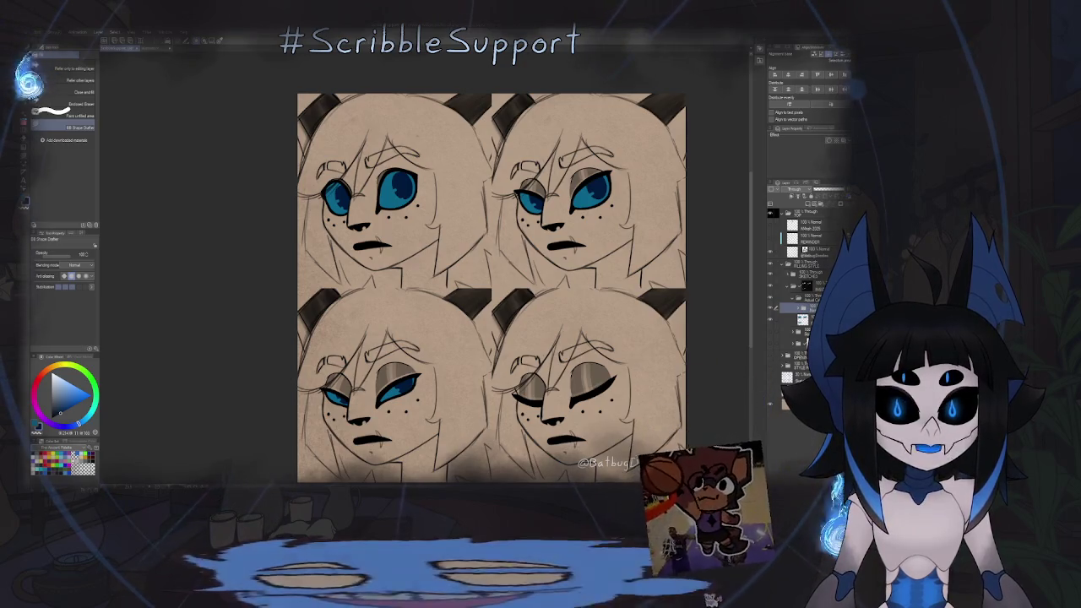
pyautogui.click(802, 309)
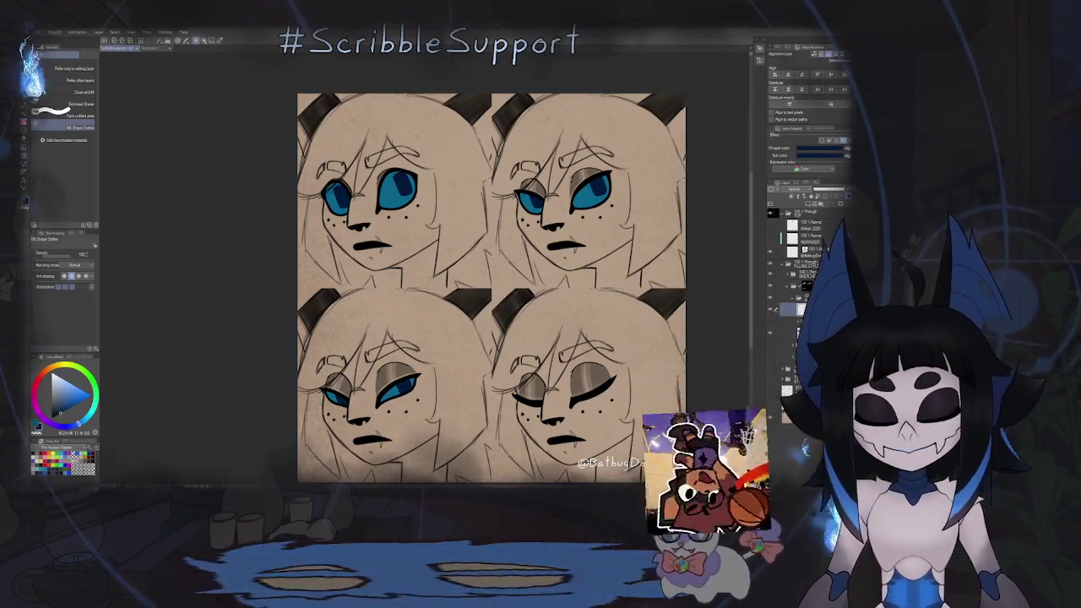
pyautogui.press('e')
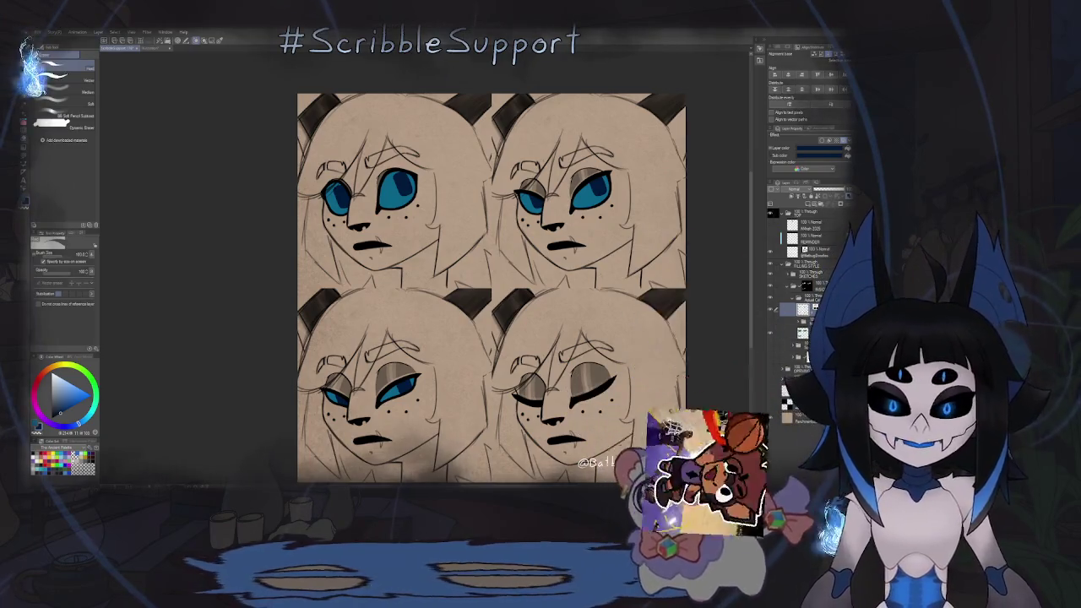
# With the pen, dab a lighter blue touch inside one eye's pupil.
pyautogui.scroll(3, 405, 253)
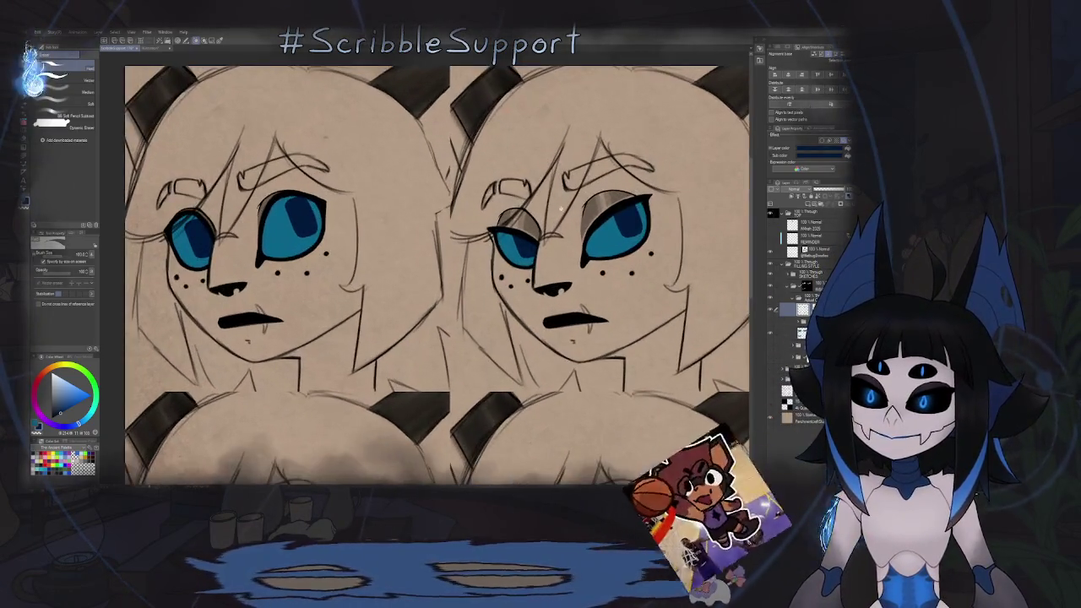
pyautogui.press('p')
pyautogui.scroll(2, 610, 222)
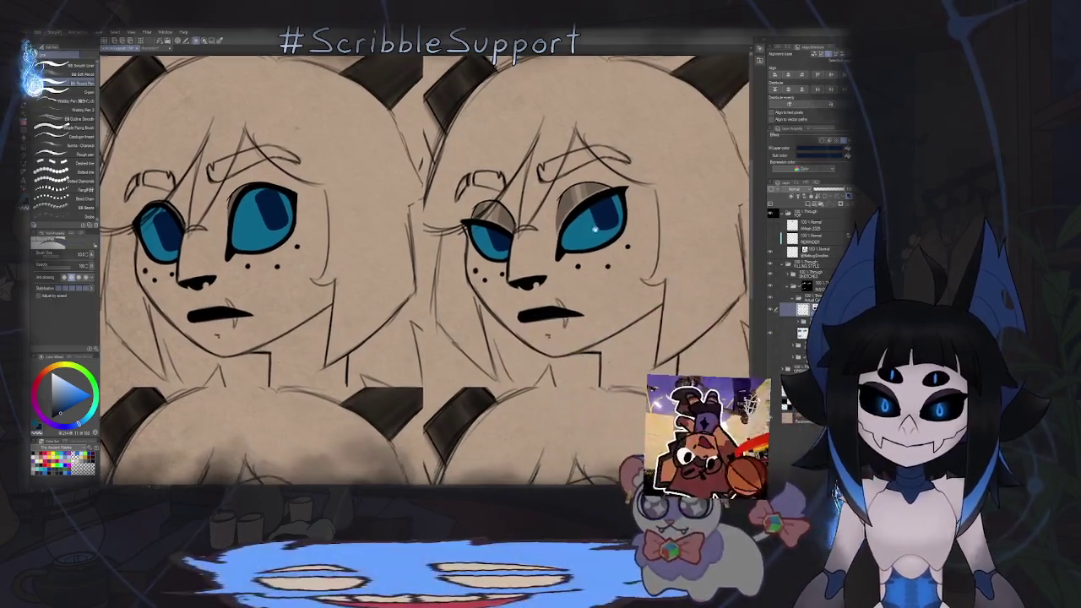
pyautogui.scroll(3, 611, 222)
pyautogui.moveTo(577, 206); pyautogui.dragTo(599, 212)
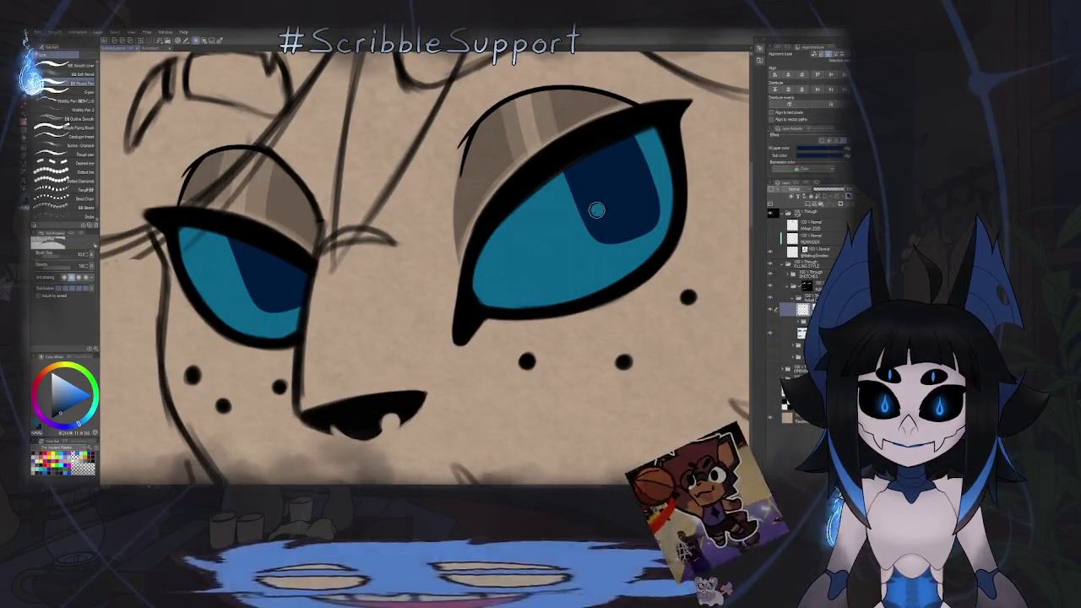
pyautogui.moveTo(365, 267); pyautogui.dragTo(391, 242)
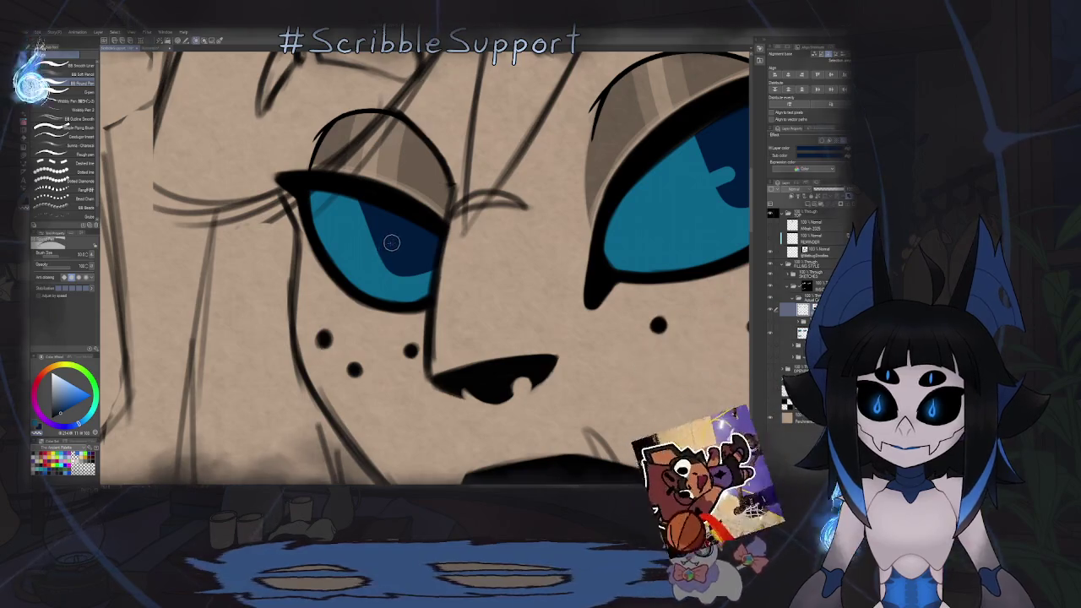
pyautogui.scroll(-3, 400, 242)
pyautogui.moveTo(274, 228); pyautogui.dragTo(515, 220)
pyautogui.scroll(2, 515, 219)
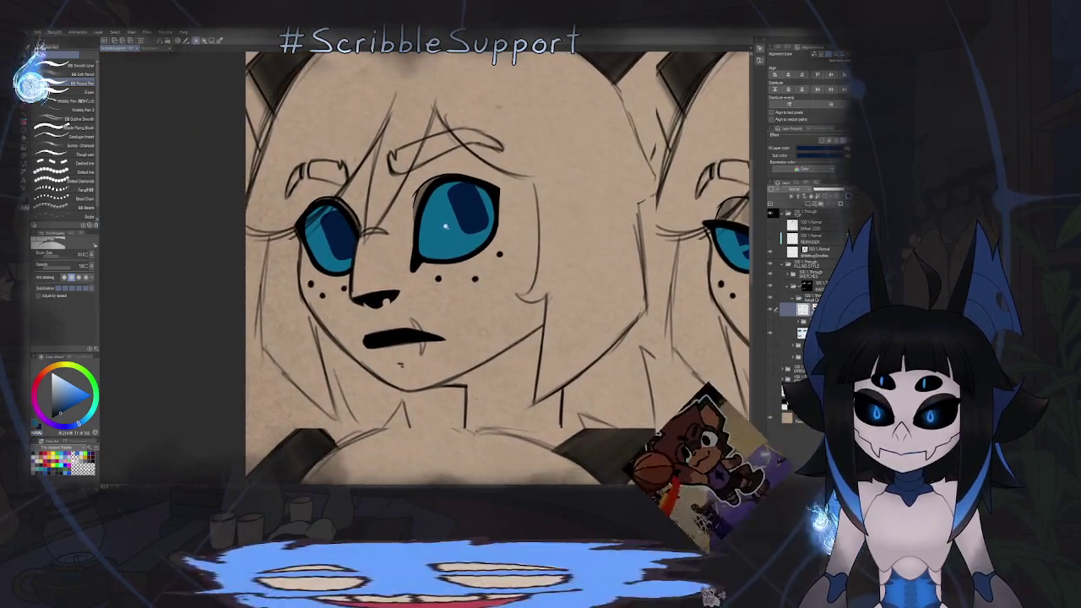
pyautogui.scroll(3, 515, 219)
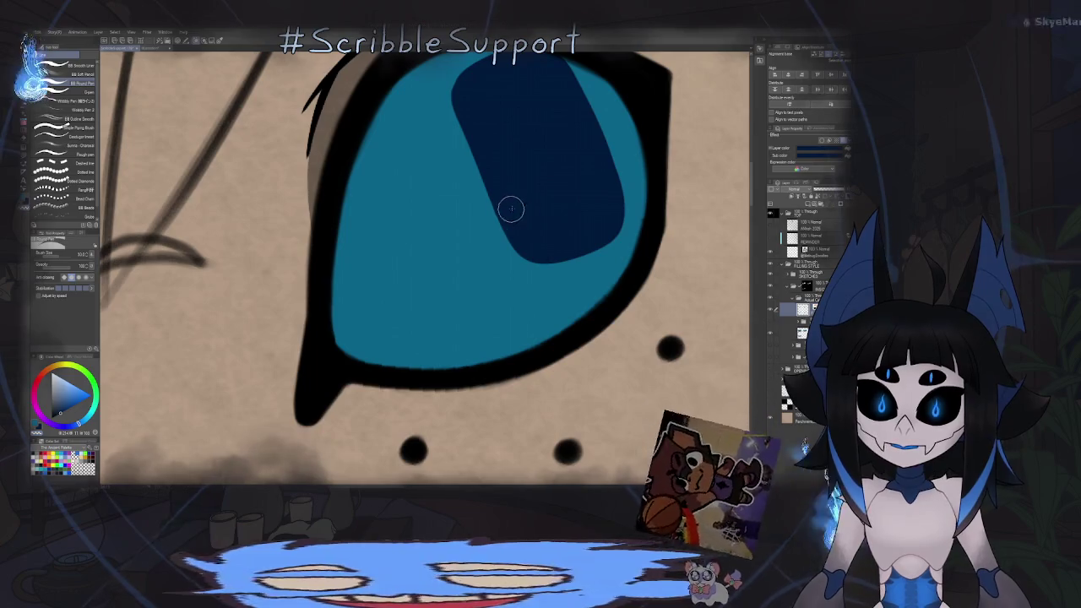
# Extend the top-left face's dark blue pupil with a short stroke and recentre the sheet.
pyautogui.moveTo(511, 209); pyautogui.dragTo(494, 216)
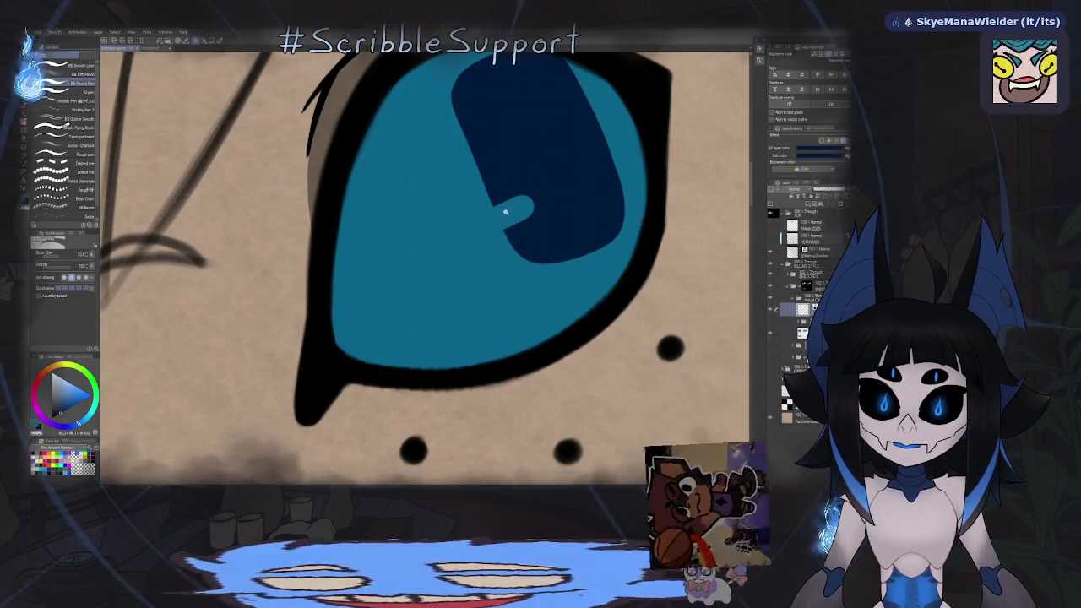
pyautogui.scroll(-3, 505, 211)
pyautogui.scroll(3, 417, 246)
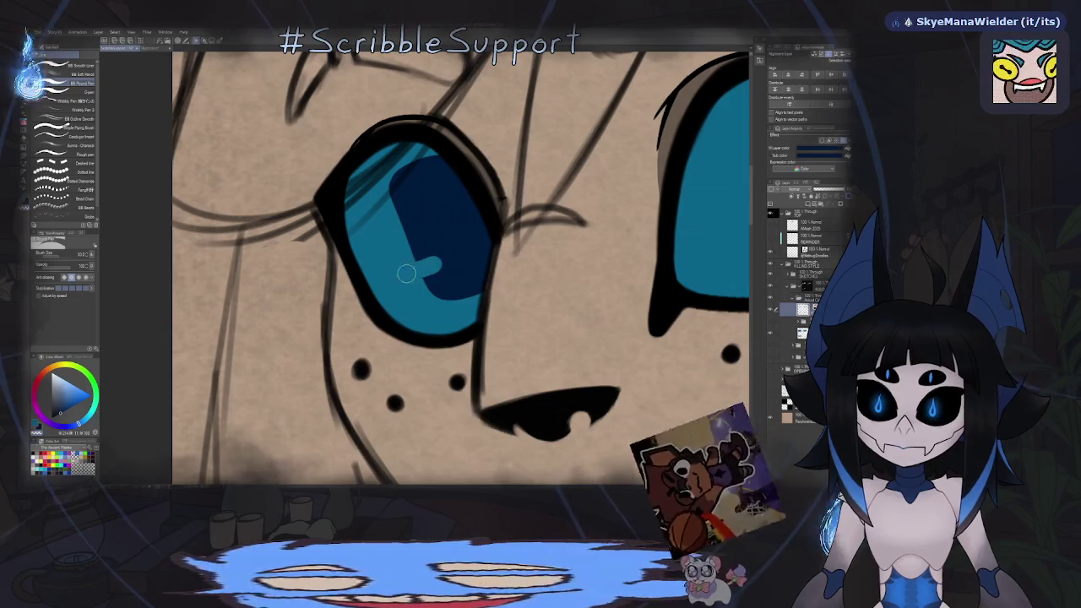
pyautogui.scroll(-3, 435, 257)
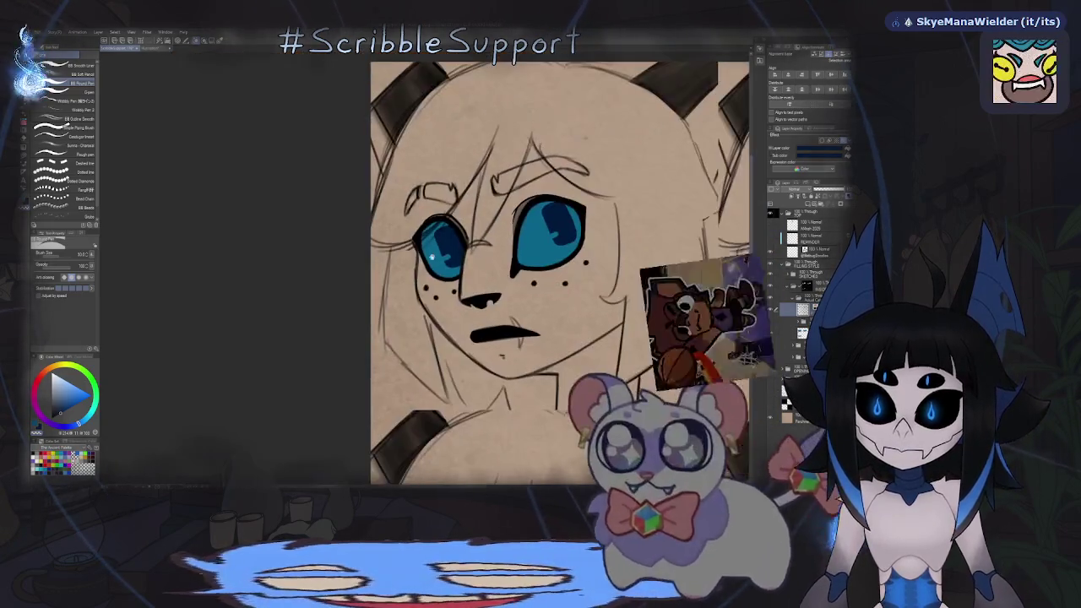
pyautogui.scroll(-2, 447, 249)
pyautogui.scroll(-5, 451, 245)
pyautogui.scroll(3, 475, 296)
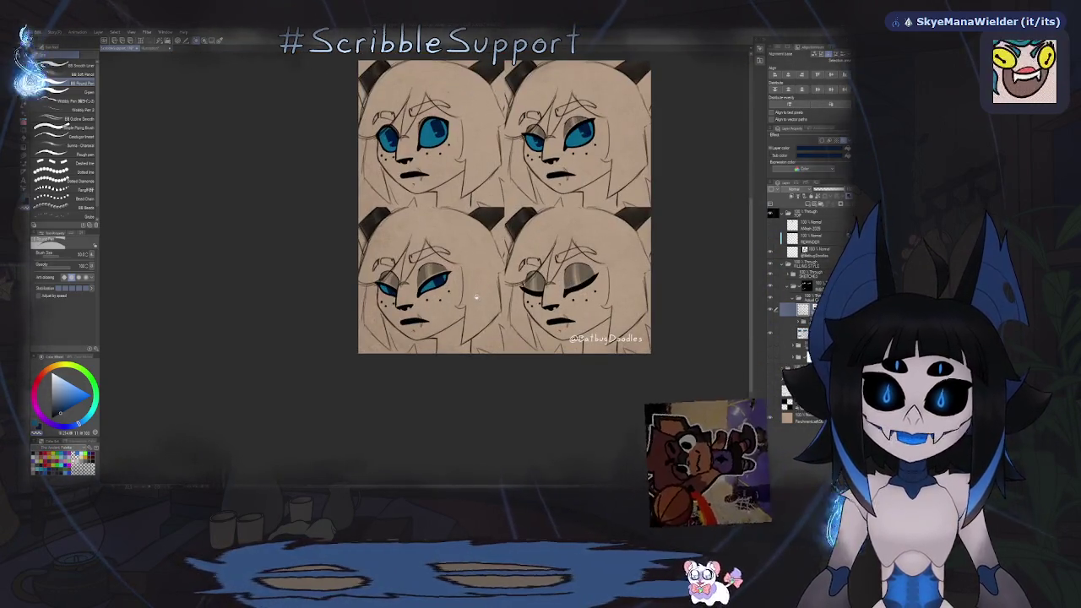
pyautogui.moveTo(441, 313); pyautogui.dragTo(468, 285)
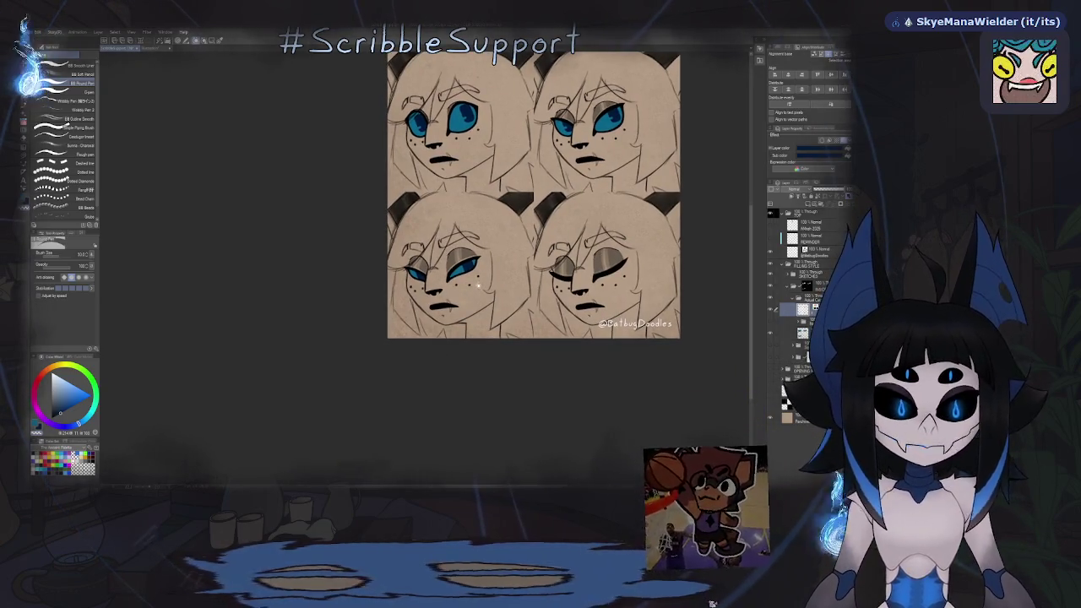
pyautogui.scroll(3, 461, 269)
pyautogui.scroll(3, 473, 257)
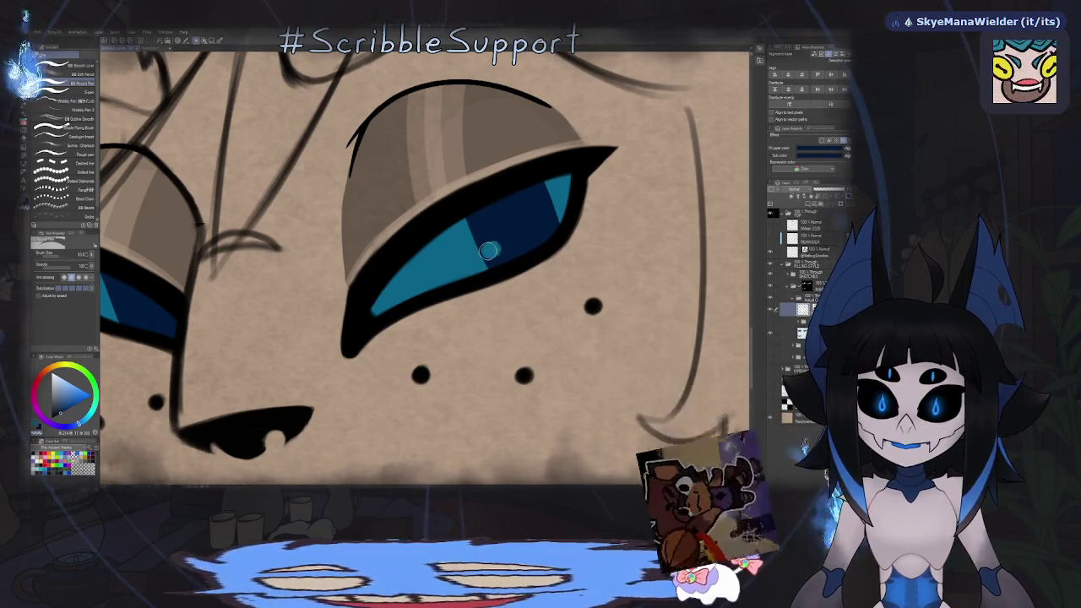
pyautogui.scroll(-3, 454, 265)
pyautogui.scroll(1, 386, 270)
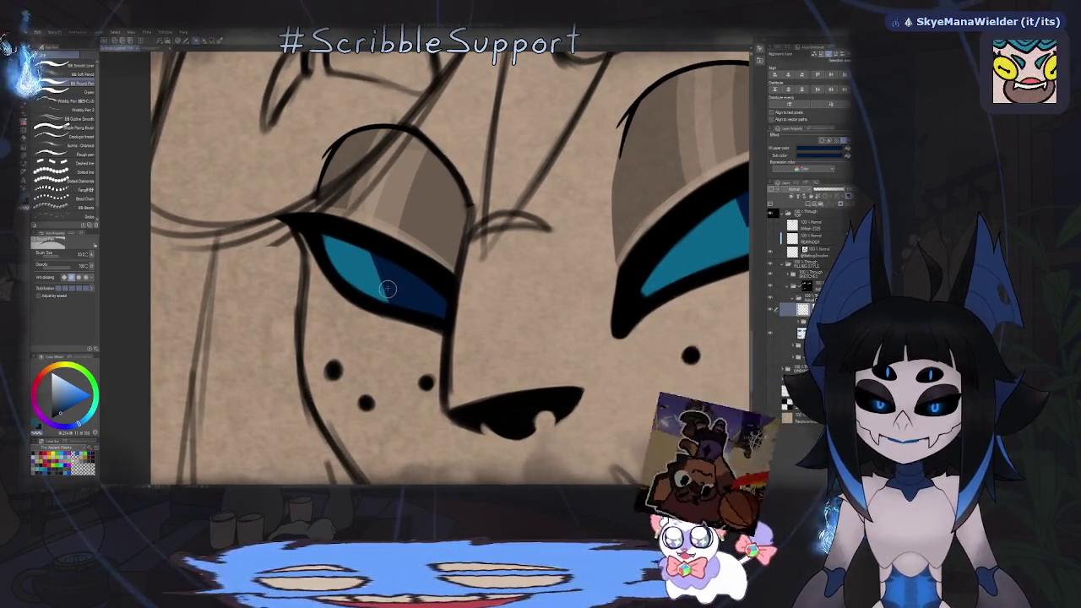
pyautogui.scroll(-1, 381, 289)
pyautogui.scroll(-2, 414, 300)
pyautogui.scroll(-2, 448, 313)
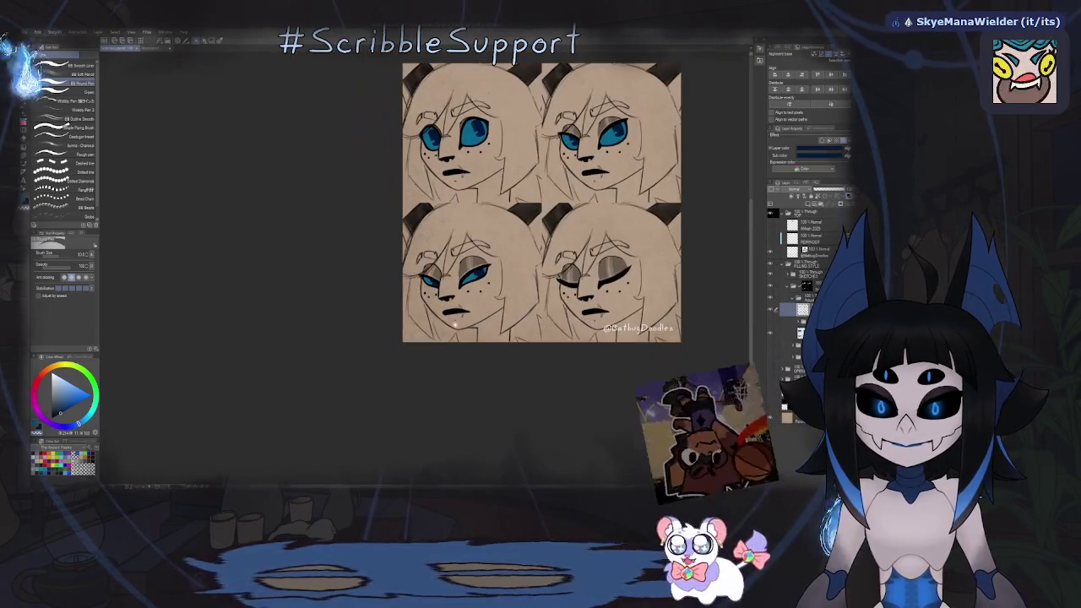
pyautogui.scroll(2, 422, 309)
pyautogui.scroll(-1, 384, 300)
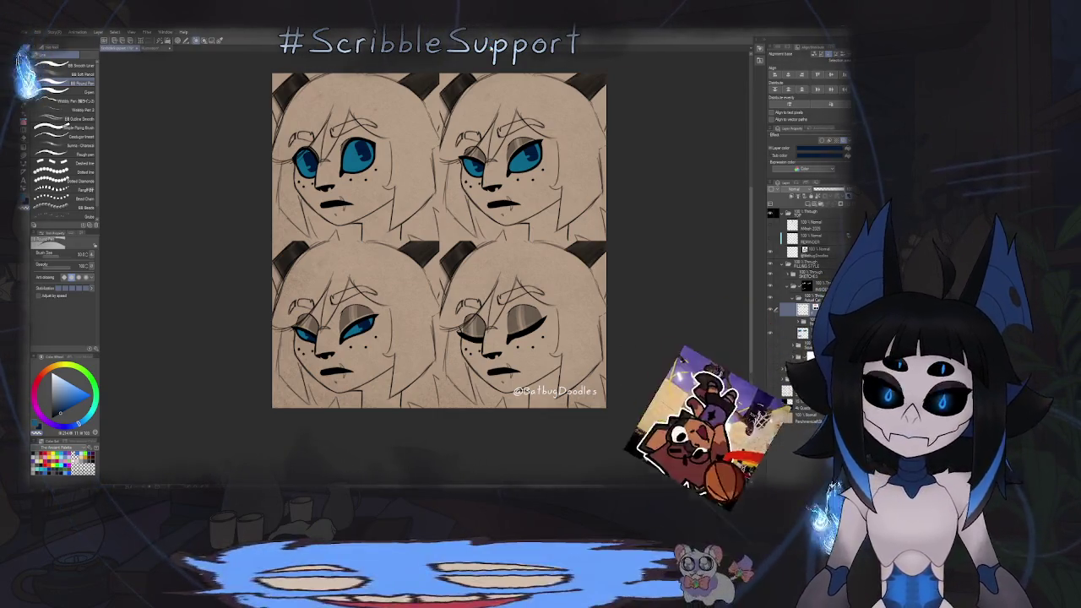
# Save the expression sheet with Ctrl+S and select a different layer.
pyautogui.hotkey('ctrl', 's')
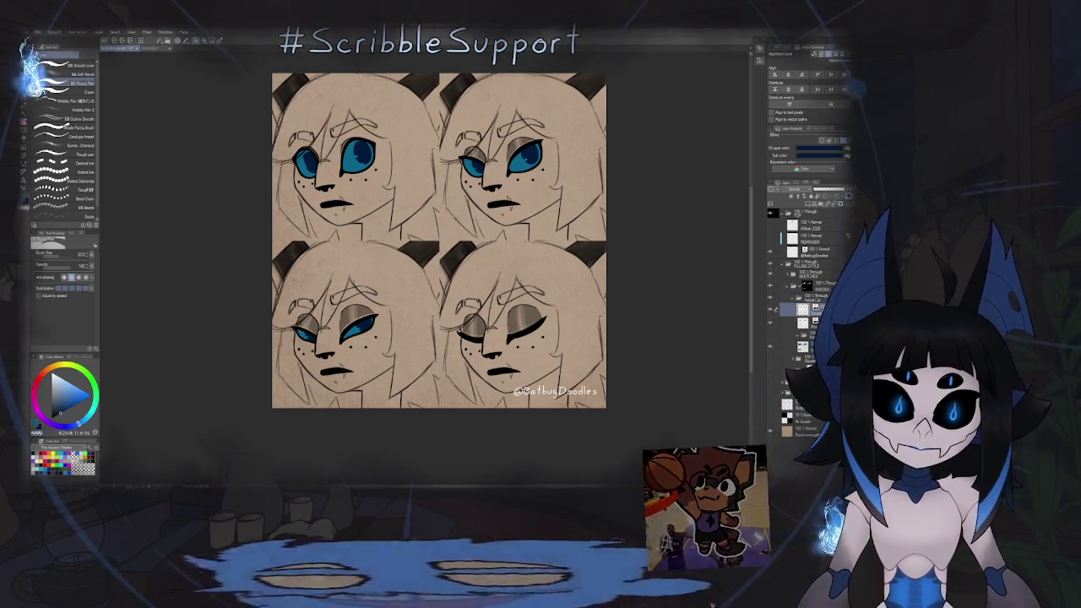
pyautogui.click(798, 335)
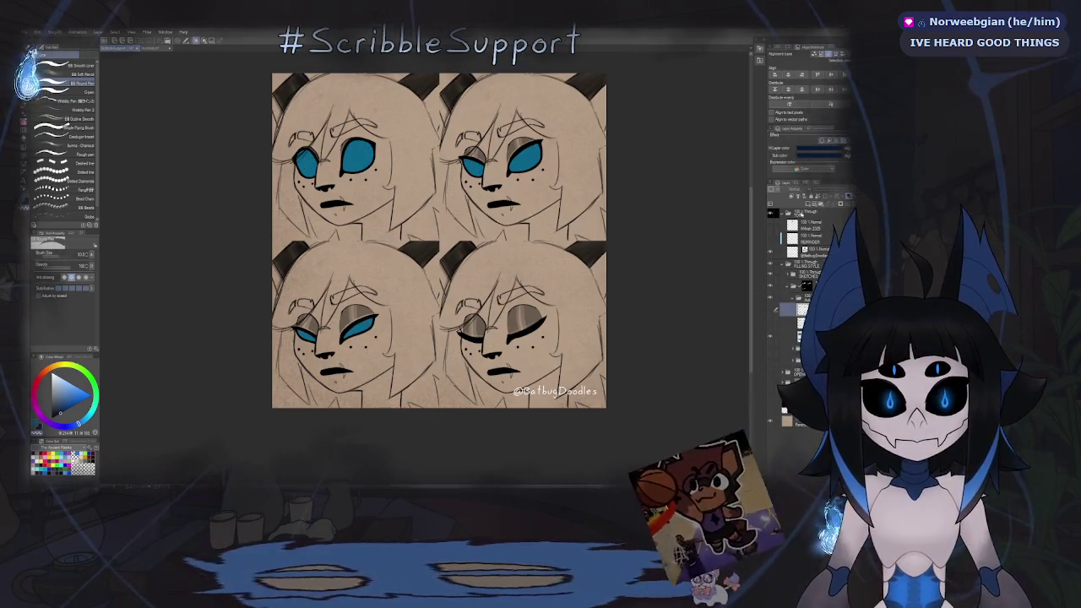
# Select another layer in the Layer palette to hold the new pupils.
pyautogui.click(808, 205)
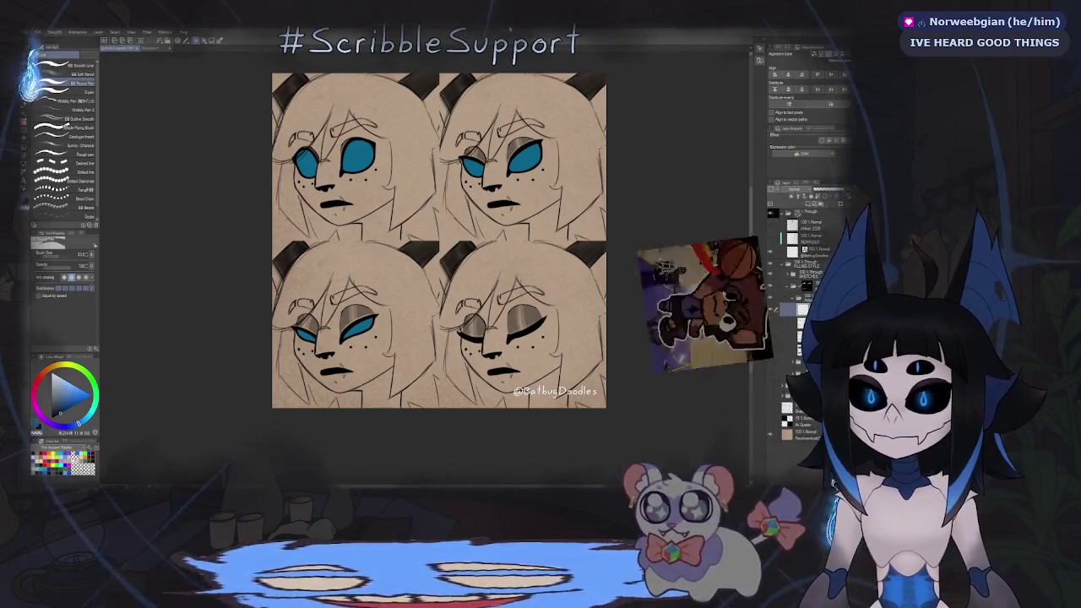
# Paint a dark blue slit pupil across the top-left face's larger eye iris.
pyautogui.moveTo(287, 27); pyautogui.dragTo(341, 81)
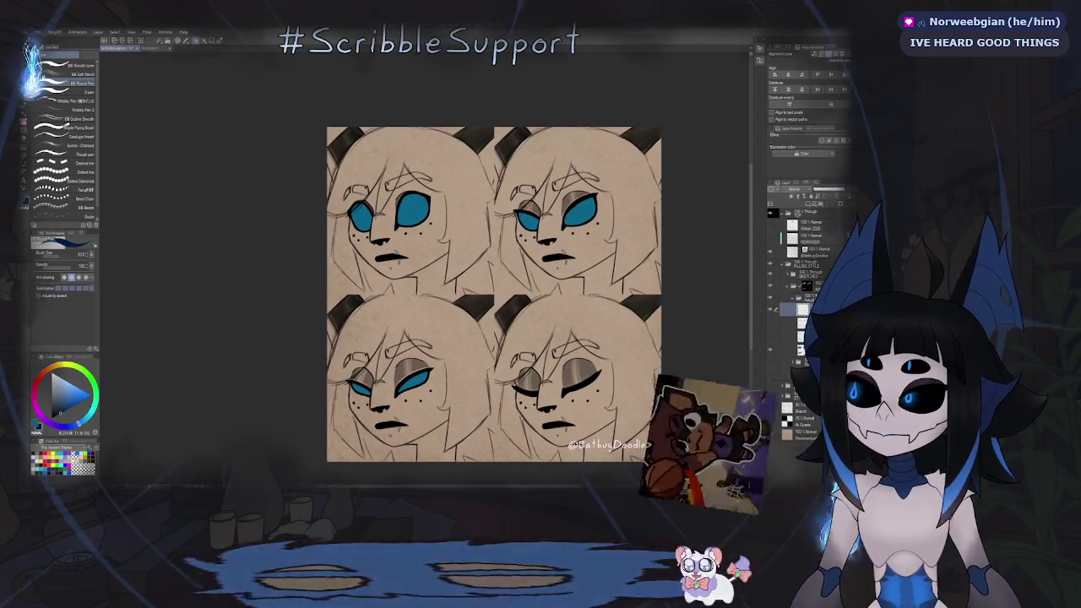
pyautogui.scroll(5, 401, 214)
pyautogui.scroll(2, 456, 176)
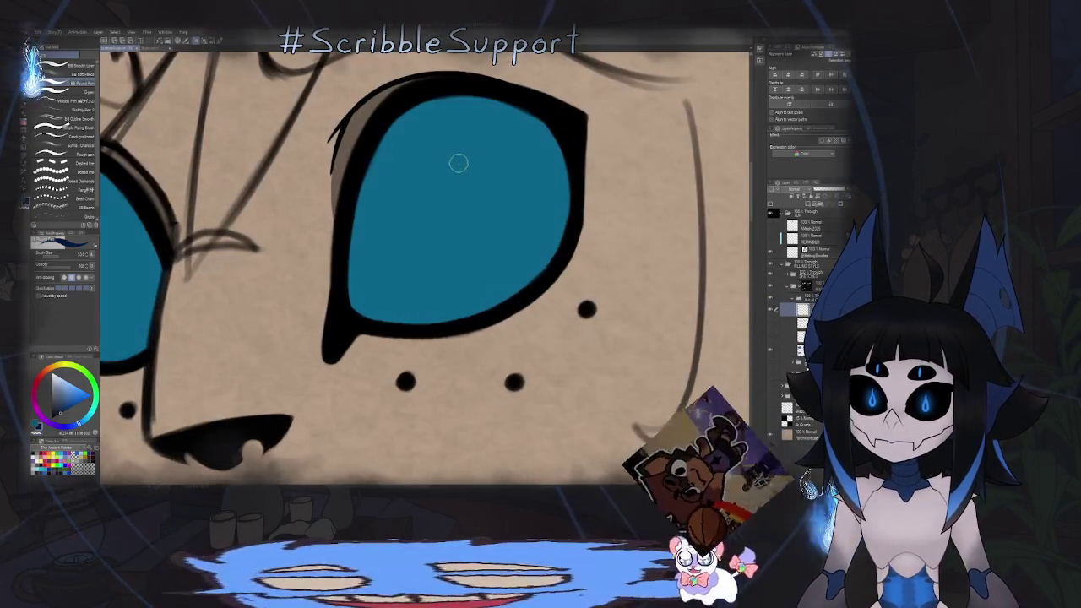
pyautogui.moveTo(443, 126)
pyautogui.mouseDown()
pyautogui.moveTo(497, 235)
pyautogui.moveTo(711, 226)
pyautogui.mouseUp()
# Paint a matching dark blue slit pupil into the top-left face's smaller left eye.
pyautogui.moveTo(227, 222)
pyautogui.mouseDown()
pyautogui.moveTo(301, 198)
pyautogui.moveTo(329, 281)
pyautogui.mouseUp()
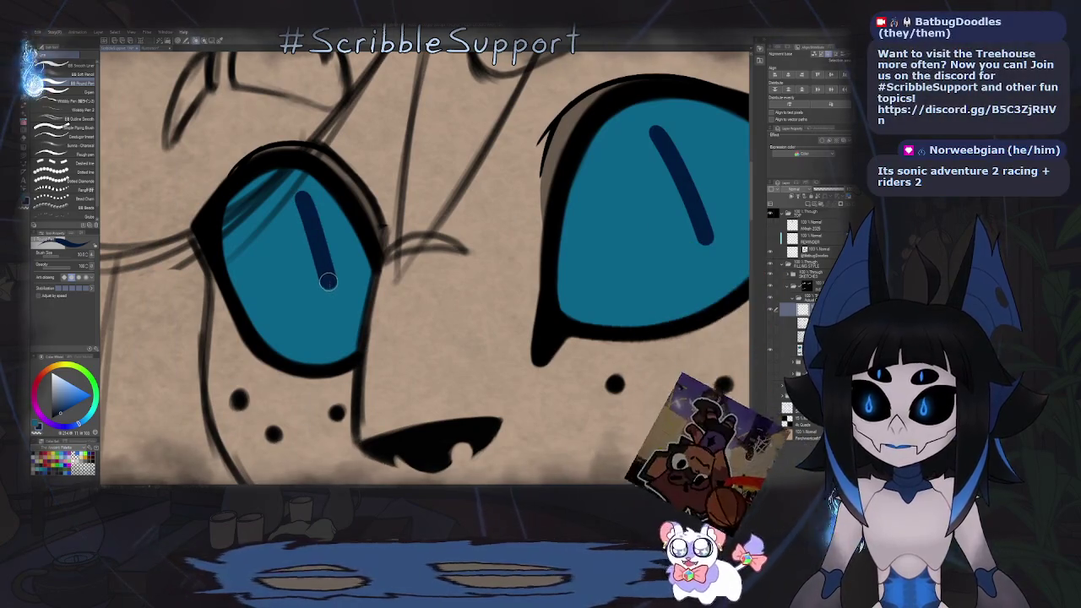
pyautogui.scroll(-5, 329, 281)
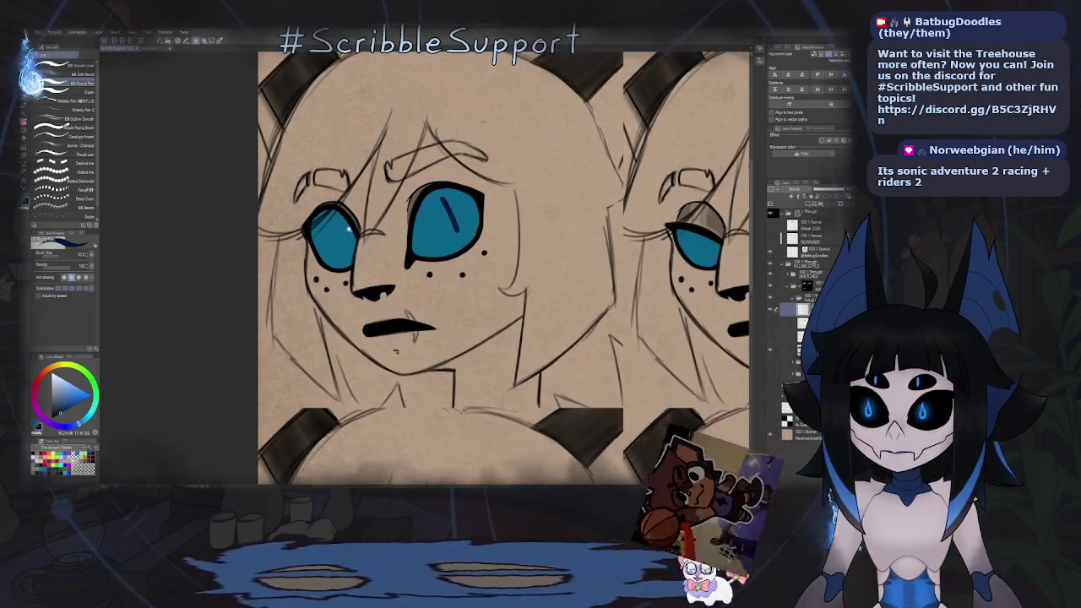
pyautogui.scroll(5, 348, 220)
pyautogui.scroll(-5, 383, 238)
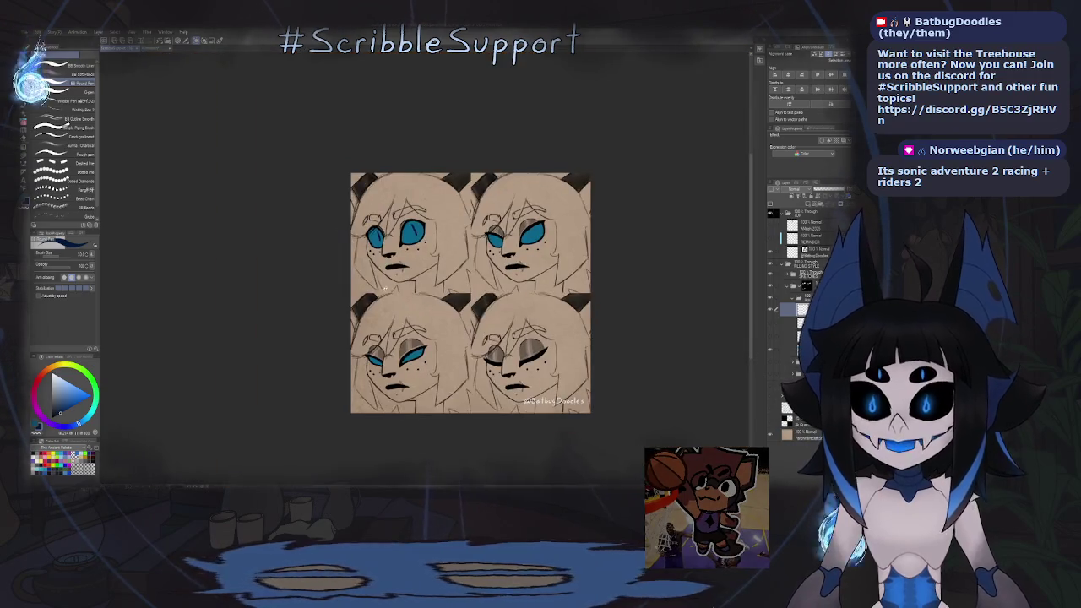
pyautogui.scroll(3, 383, 238)
pyautogui.scroll(-1, 383, 238)
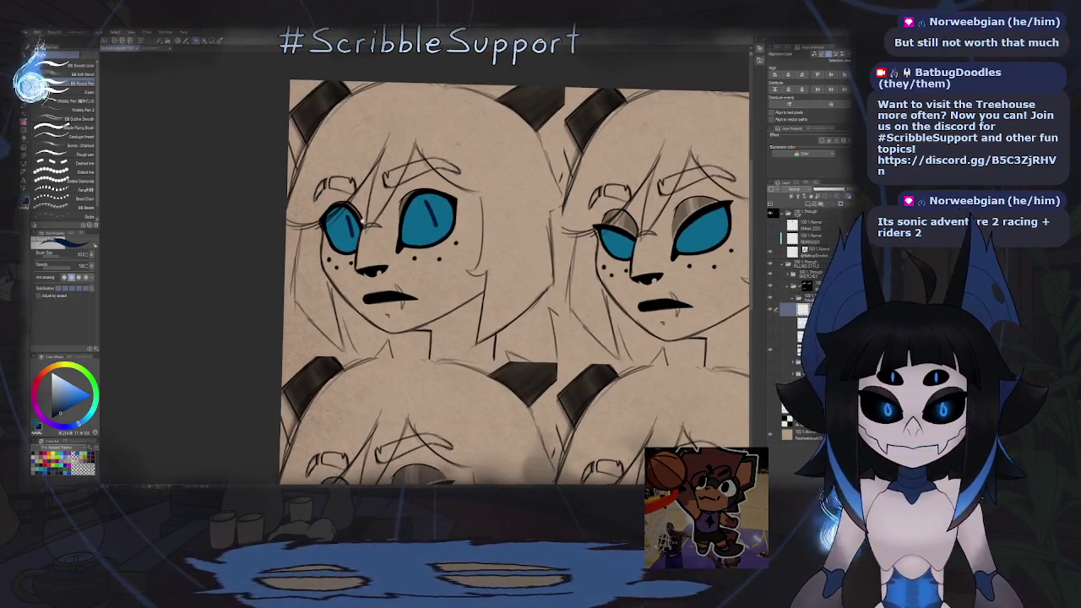
pyautogui.scroll(1, 377, 253)
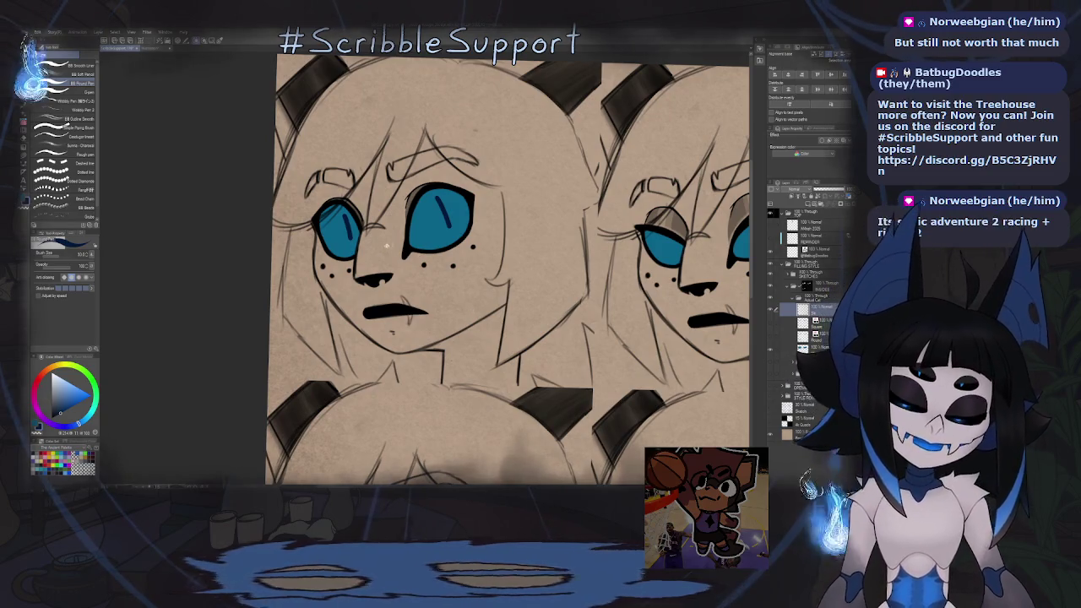
pyautogui.scroll(2, 367, 221)
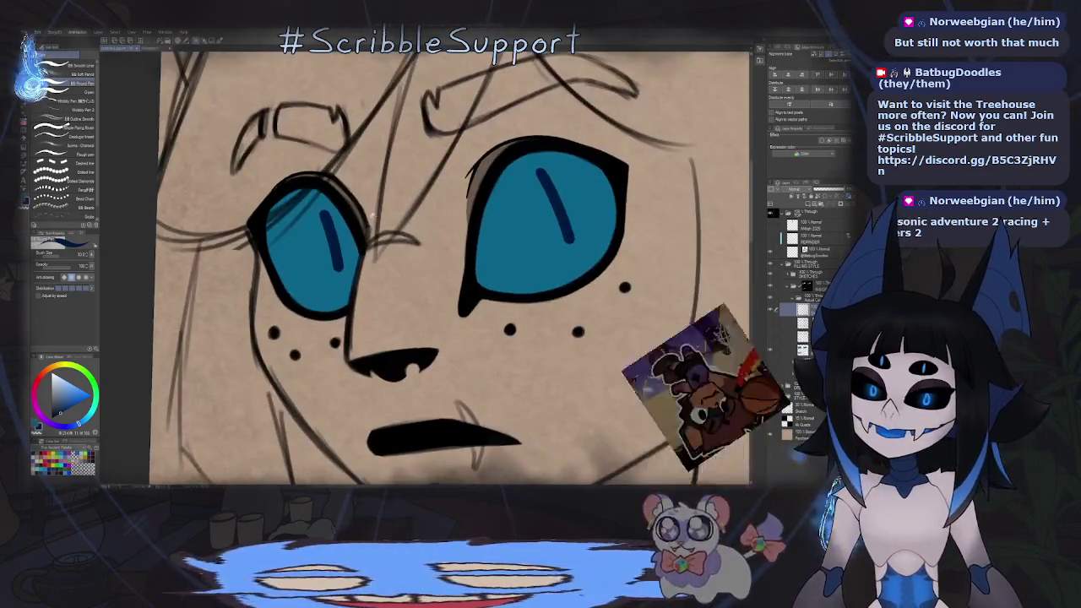
pyautogui.scroll(2, 328, 218)
pyautogui.click(328, 218)
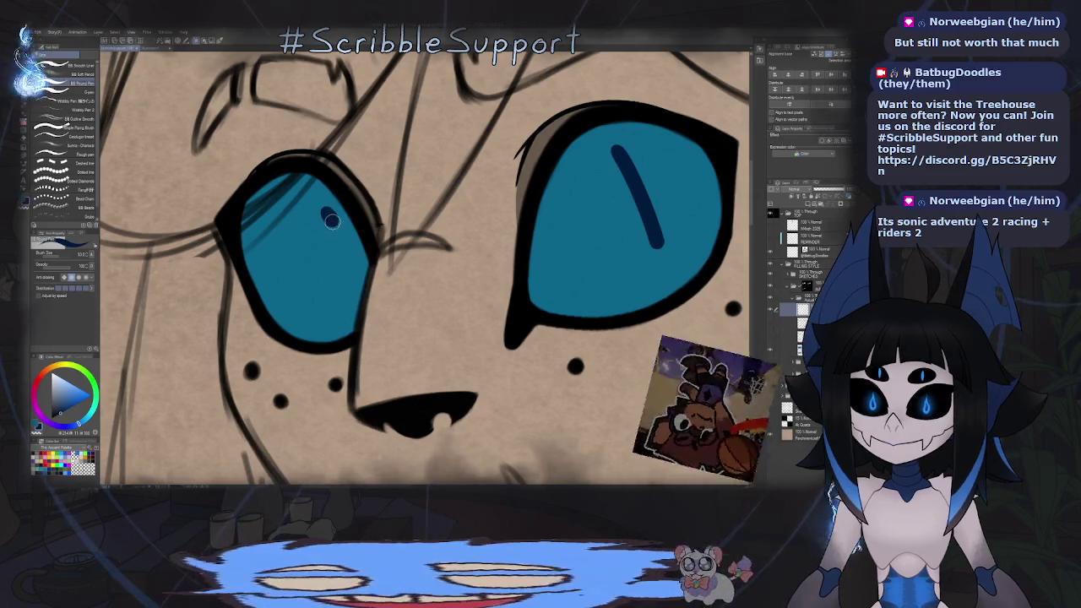
pyautogui.scroll(-5, 356, 269)
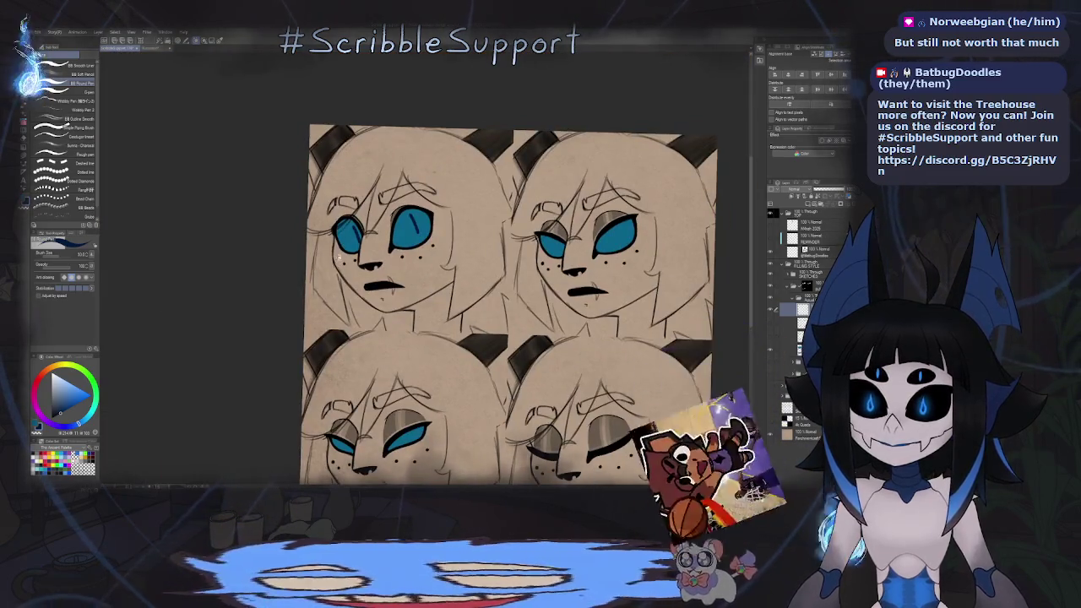
pyautogui.scroll(5, 357, 268)
pyautogui.scroll(1, 321, 245)
pyautogui.moveTo(335, 211); pyautogui.dragTo(360, 280)
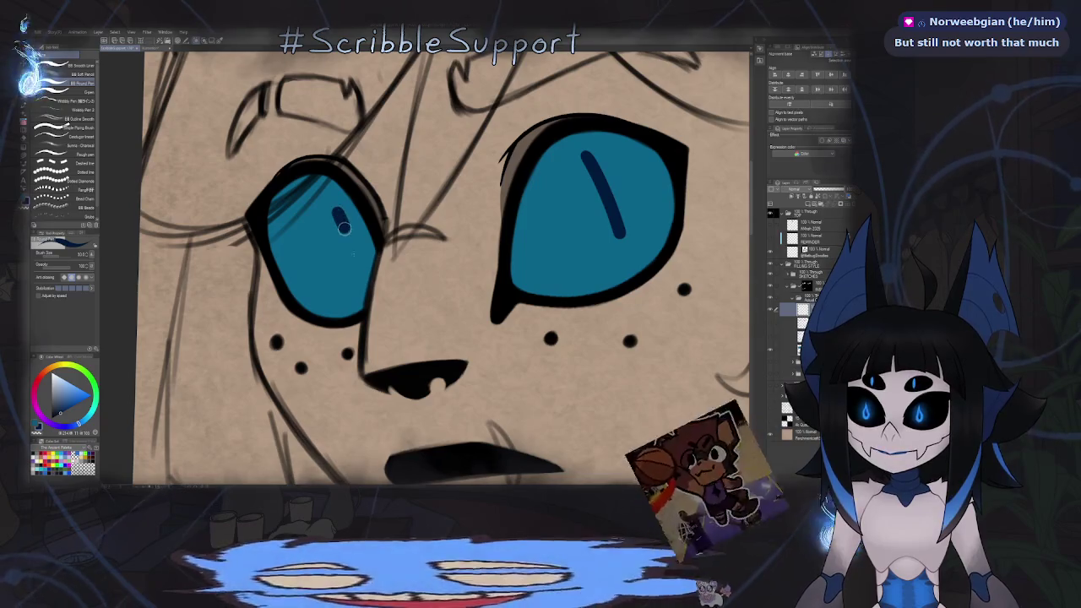
pyautogui.scroll(-1, 361, 280)
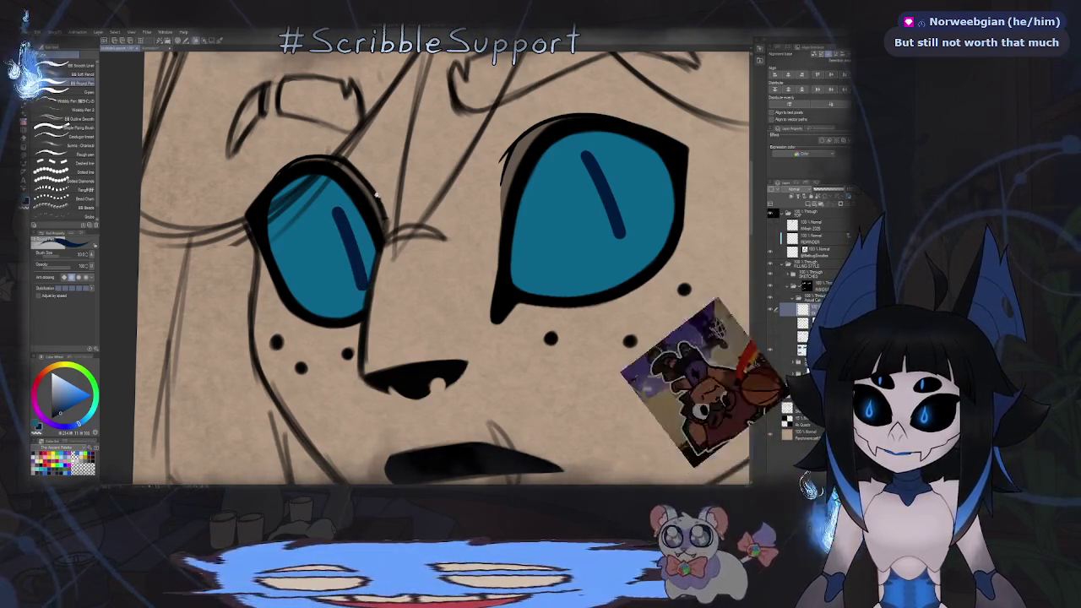
pyautogui.scroll(-4, 363, 236)
pyautogui.scroll(-2, 416, 86)
pyautogui.scroll(4, 374, 204)
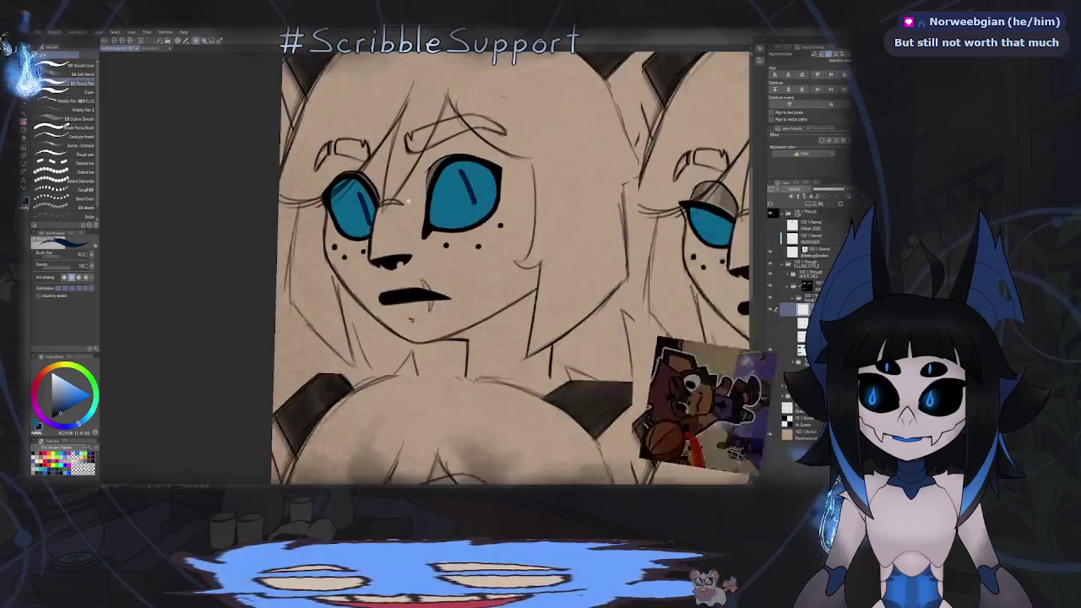
# Select the top-left face's larger-eye pupil, shift and rotate it slightly, then deselect.
pyautogui.scroll(1, 374, 204)
pyautogui.press('m')
pyautogui.moveTo(327, 165); pyautogui.dragTo(391, 243)
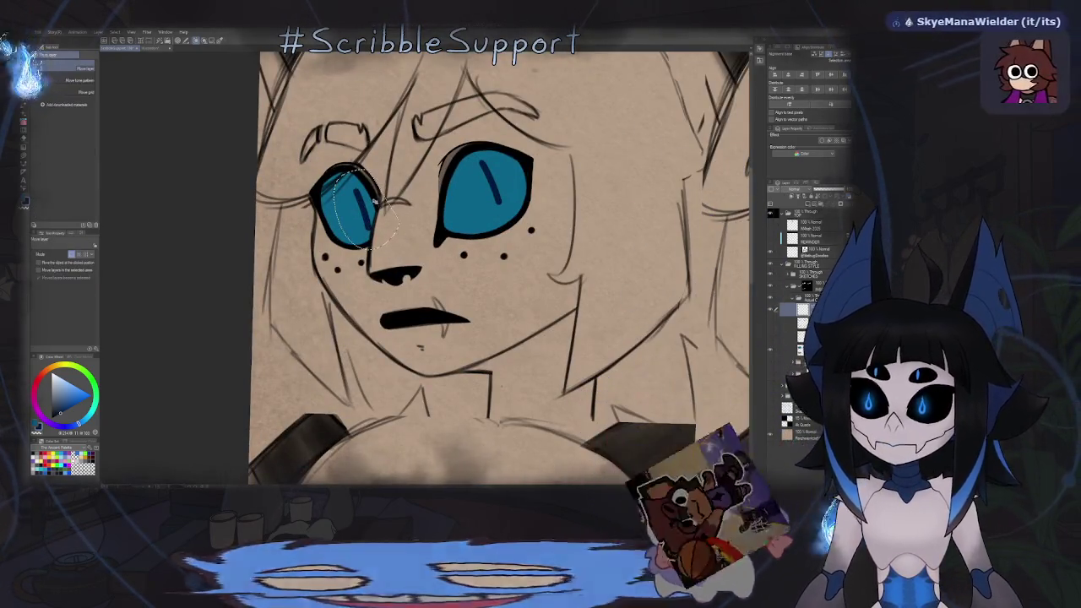
pyautogui.press('k')
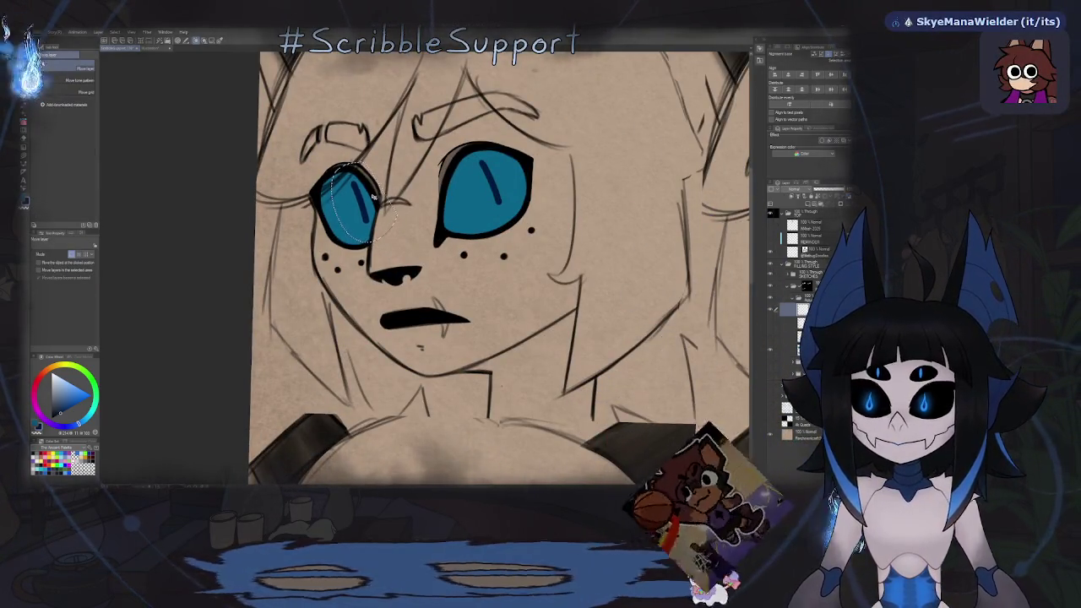
pyautogui.scroll(-3, 372, 196)
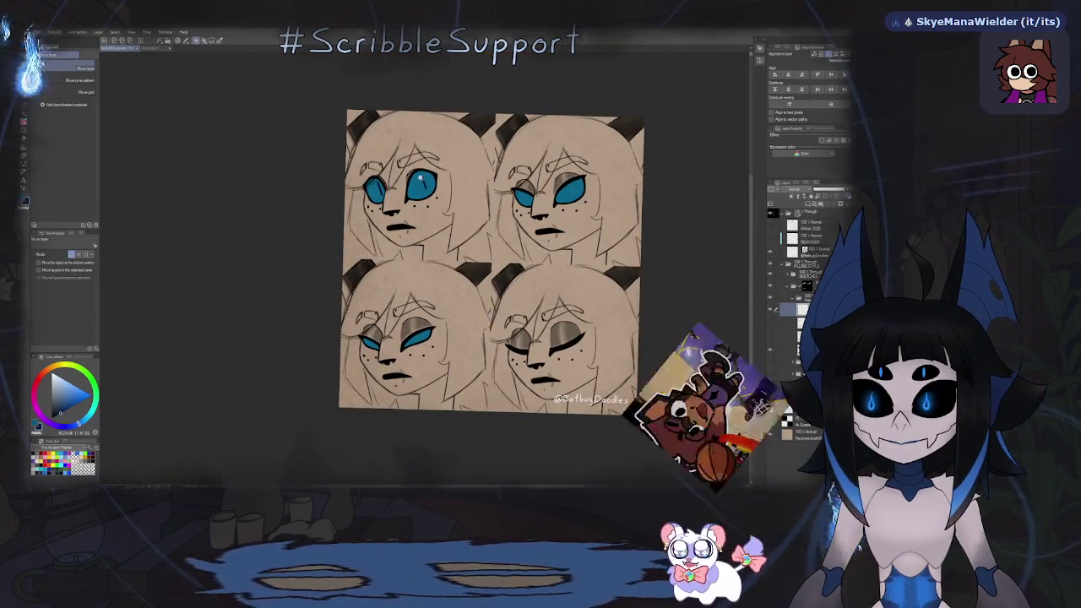
pyautogui.scroll(2, 419, 177)
pyautogui.press('m')
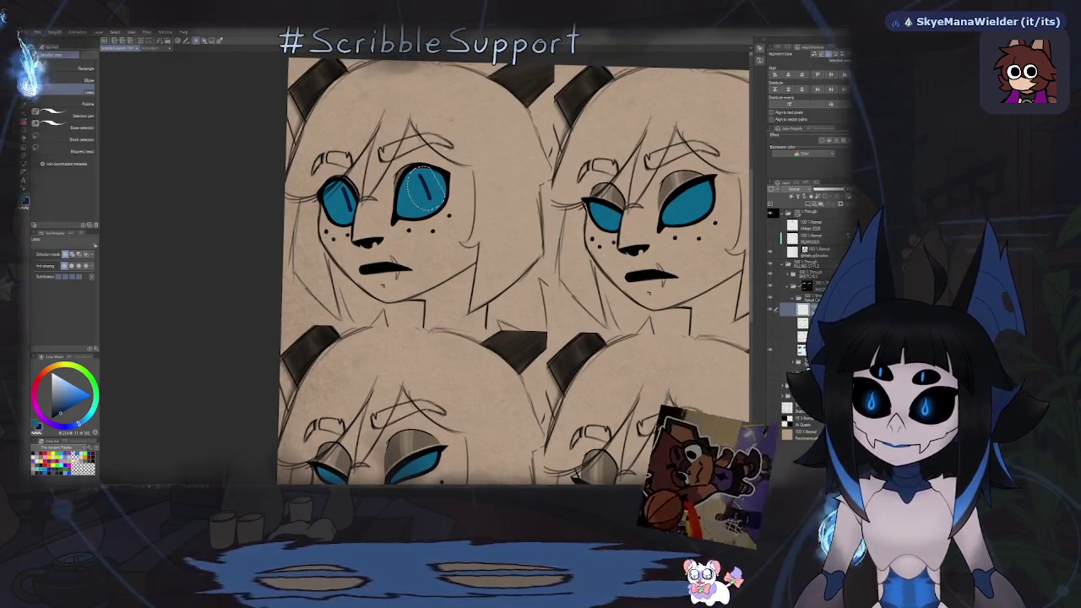
pyautogui.hotkey('ctrl', 't')
pyautogui.moveTo(454, 169); pyautogui.dragTo(459, 173)
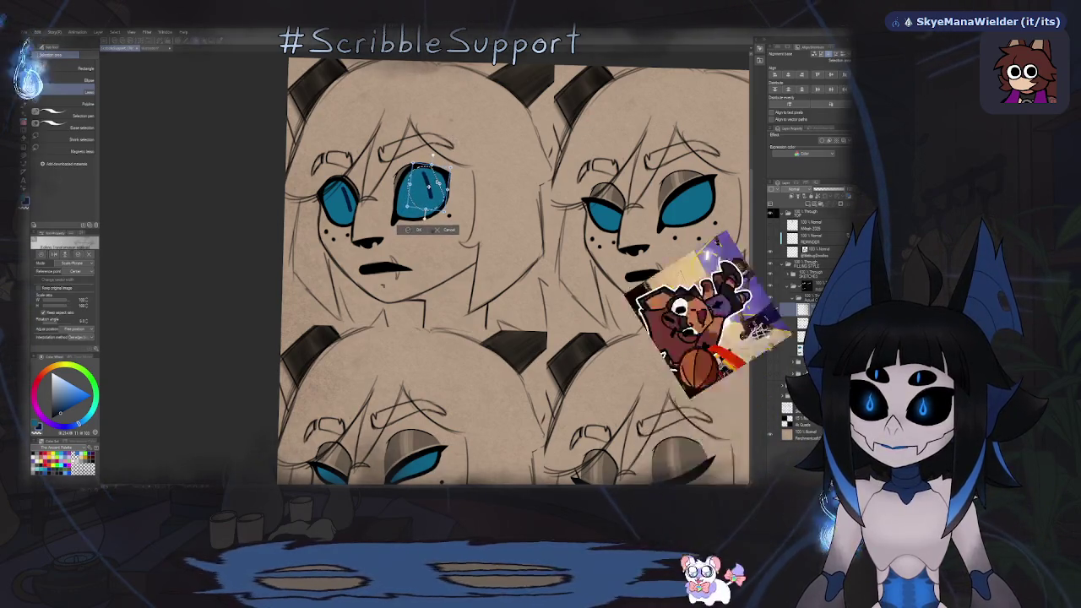
pyautogui.press('Return')
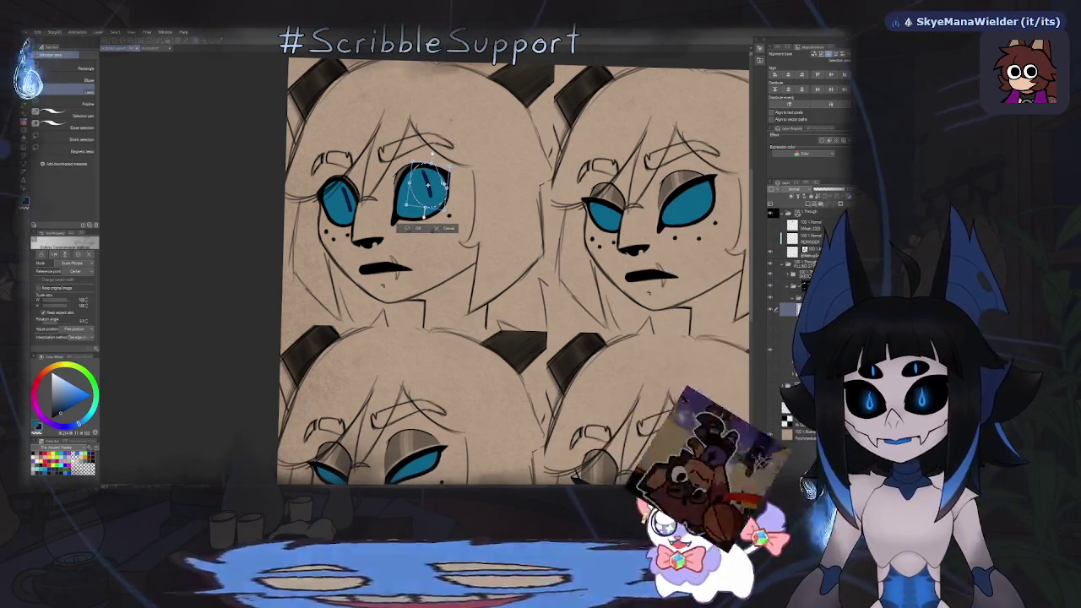
pyautogui.scroll(-5, 472, 154)
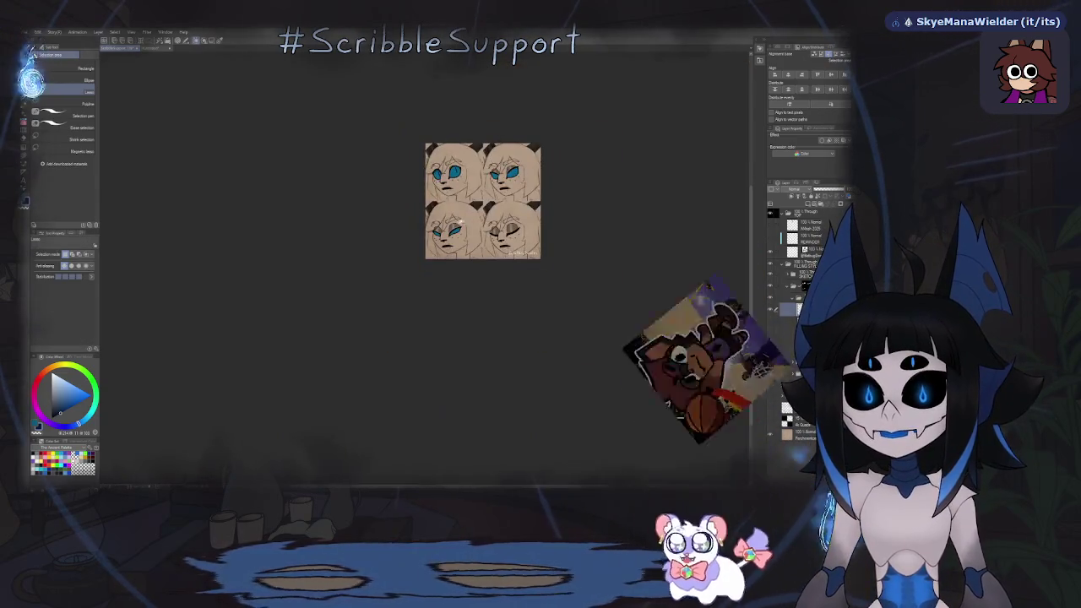
pyautogui.hotkey('ctrl', '0')
# Brush a dark blue slit pupil into the top-right face's larger eye, undoing one bad stroke.
pyautogui.press('b')
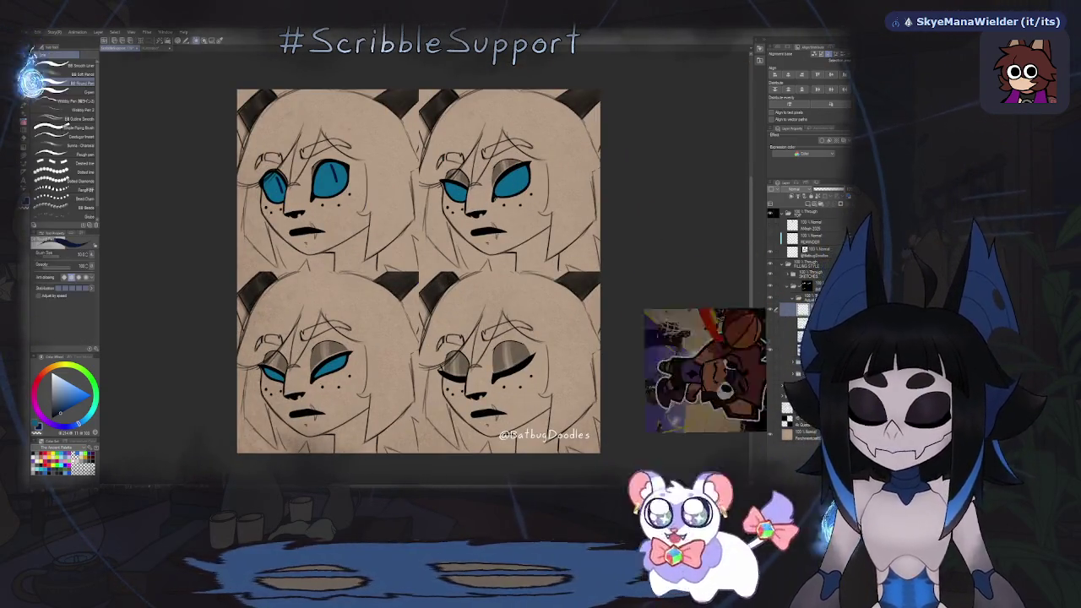
pyautogui.scroll(3, 492, 196)
pyautogui.scroll(2, 498, 182)
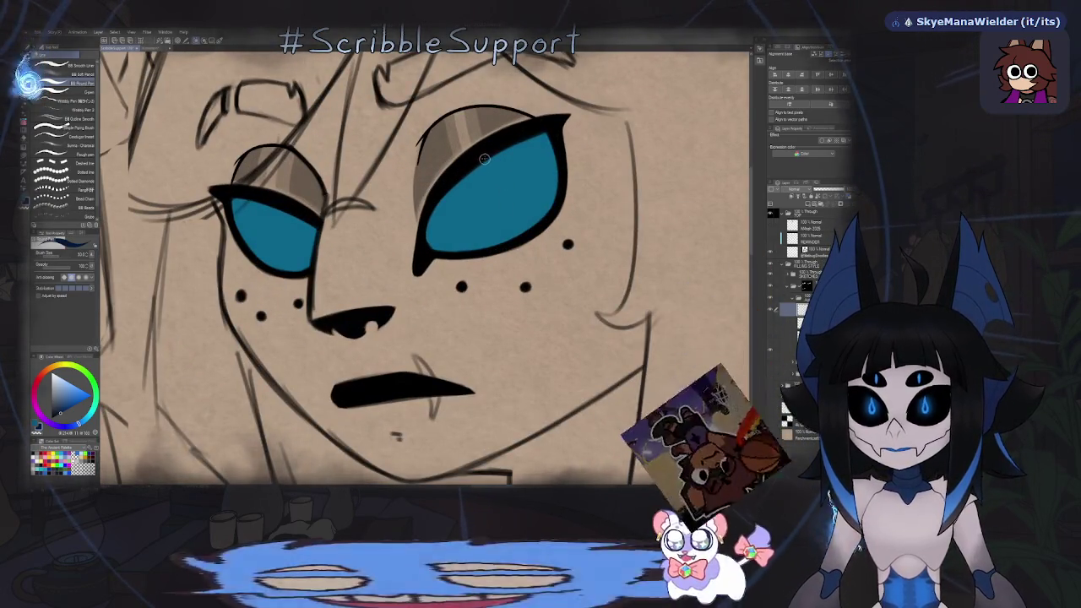
pyautogui.moveTo(512, 156); pyautogui.dragTo(491, 215)
pyautogui.hotkey('ctrl', 'z')
pyautogui.moveTo(503, 153)
pyautogui.mouseDown()
pyautogui.moveTo(517, 216)
pyautogui.moveTo(508, 169)
pyautogui.moveTo(495, 161)
pyautogui.mouseUp()
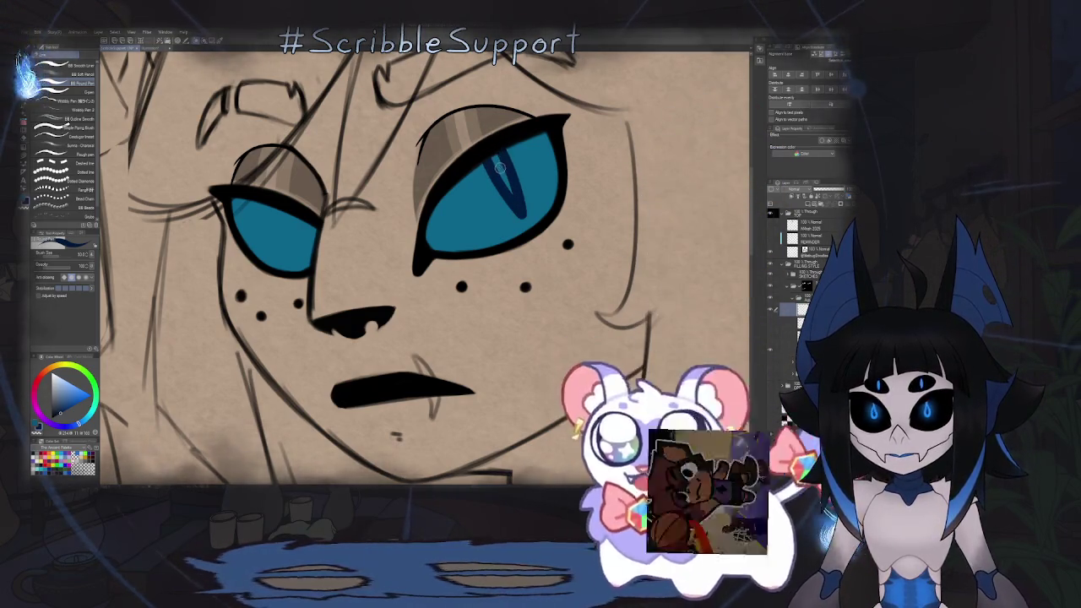
pyautogui.scroll(-5, 495, 161)
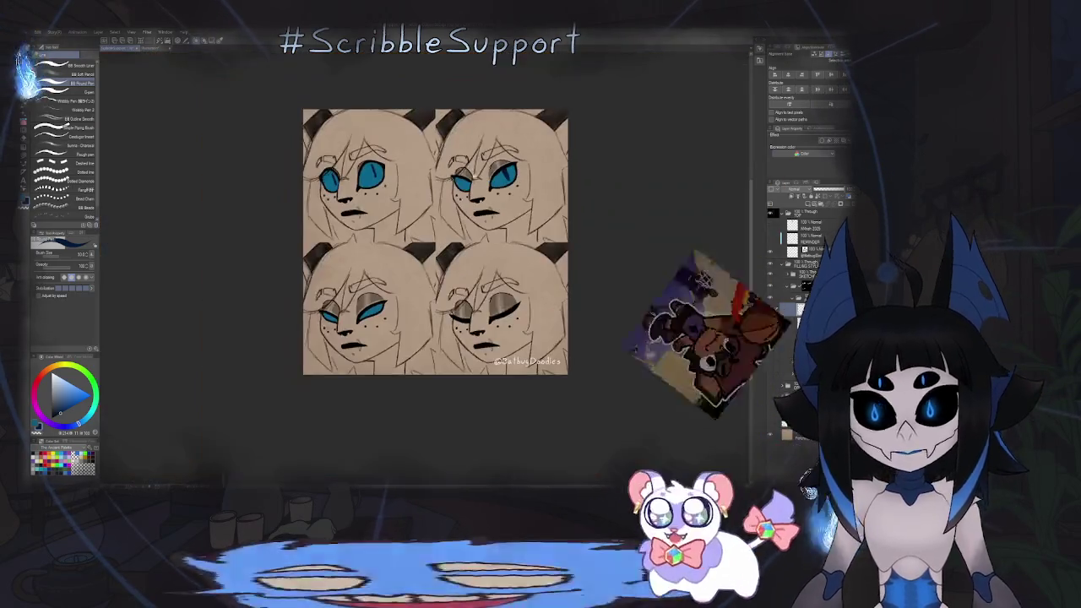
pyautogui.scroll(3, 507, 177)
pyautogui.scroll(2, 512, 187)
# Select the new pupil and adjust its position and angle with a transform.
pyautogui.press('m')
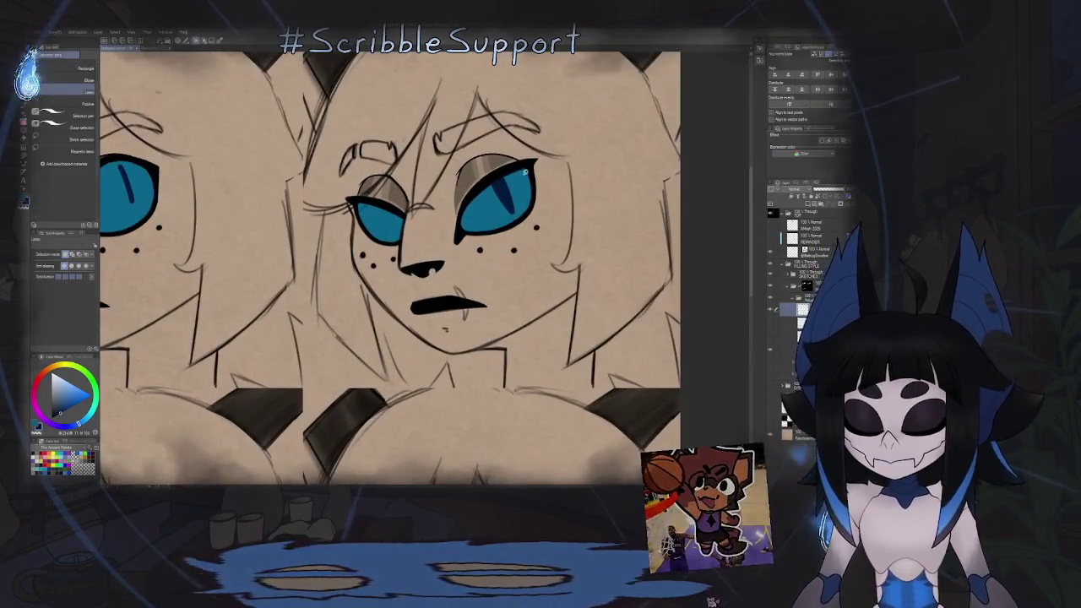
pyautogui.moveTo(475, 184); pyautogui.dragTo(478, 187)
pyautogui.hotkey('ctrl', 't')
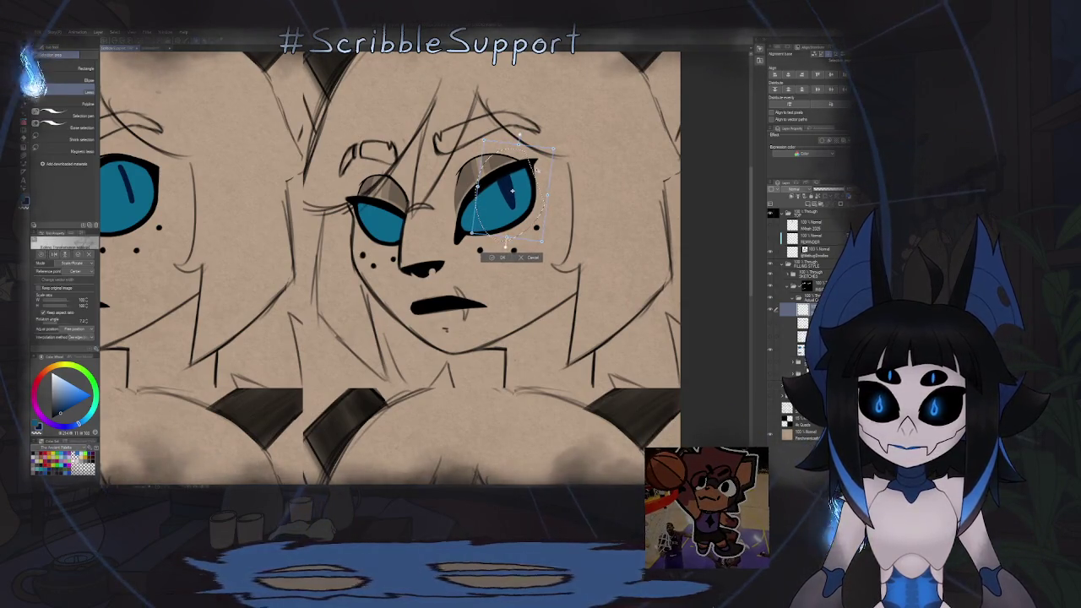
pyautogui.press('Return')
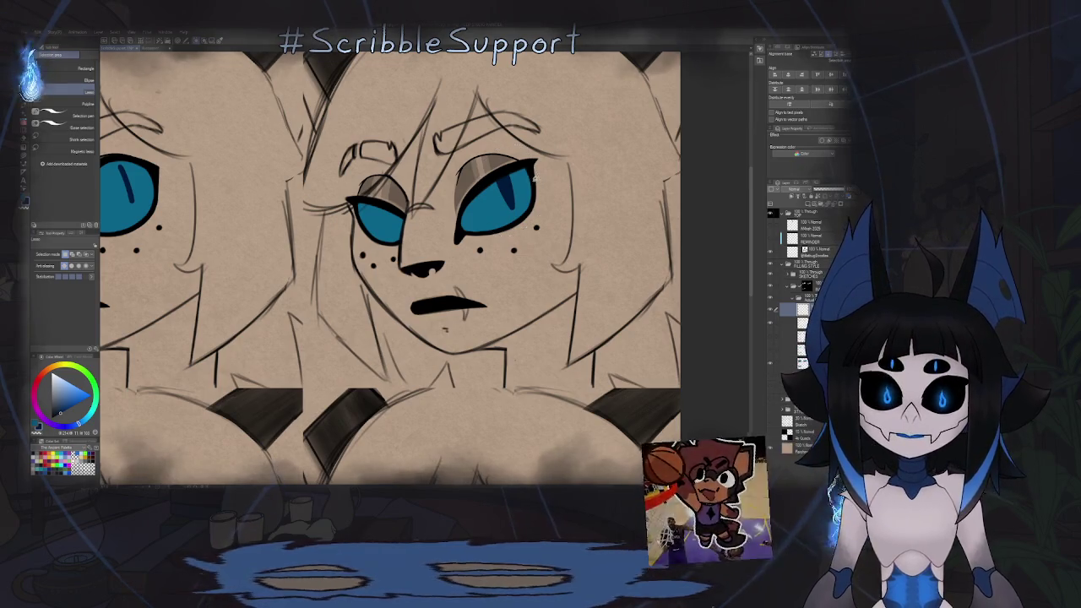
pyautogui.press('k')
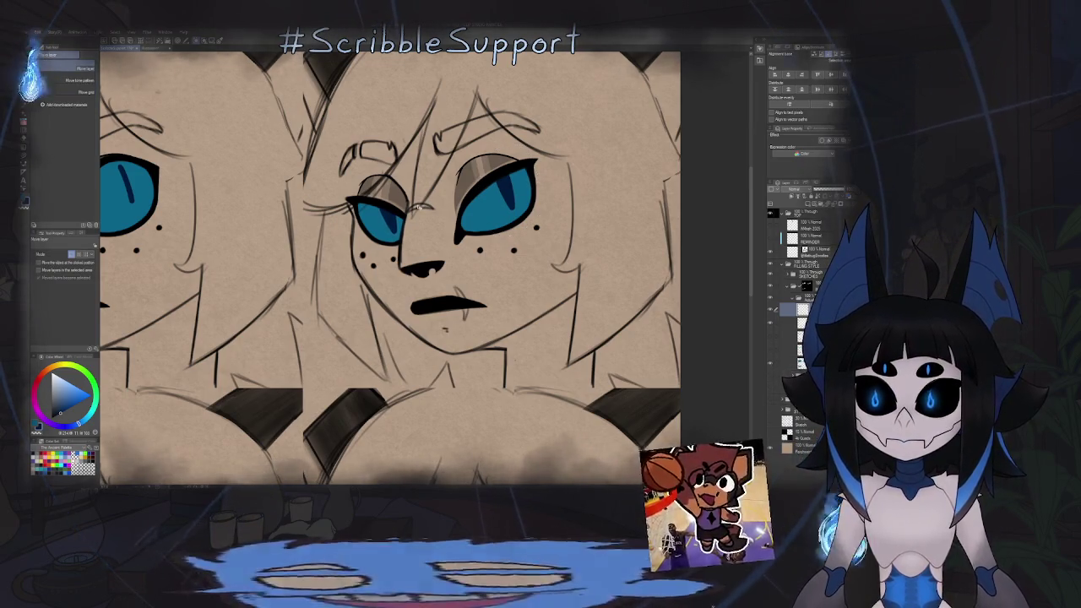
pyautogui.scroll(-5, 447, 191)
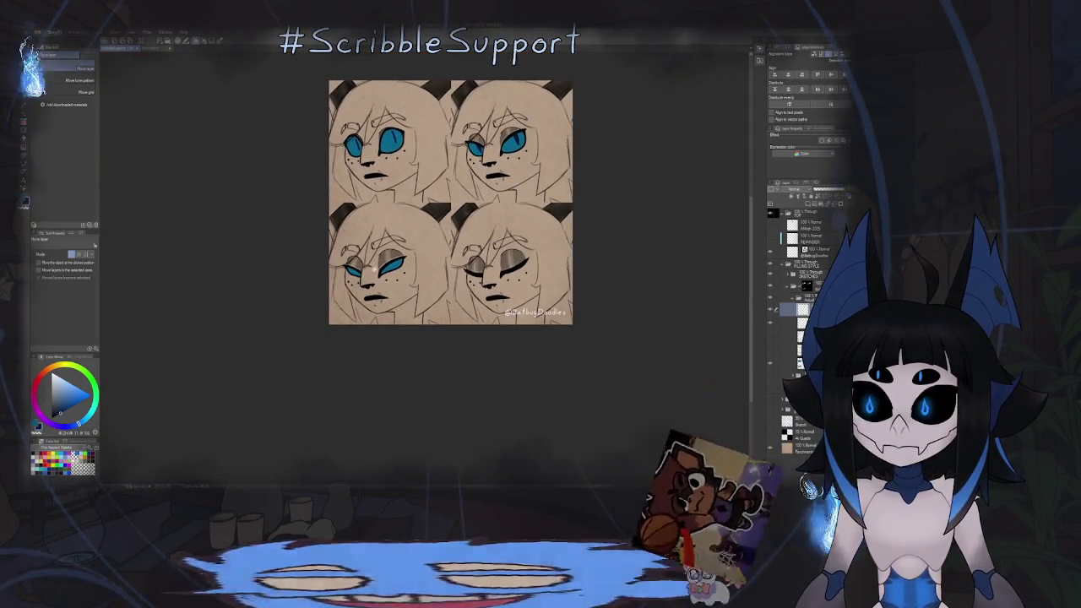
pyautogui.scroll(2, 380, 242)
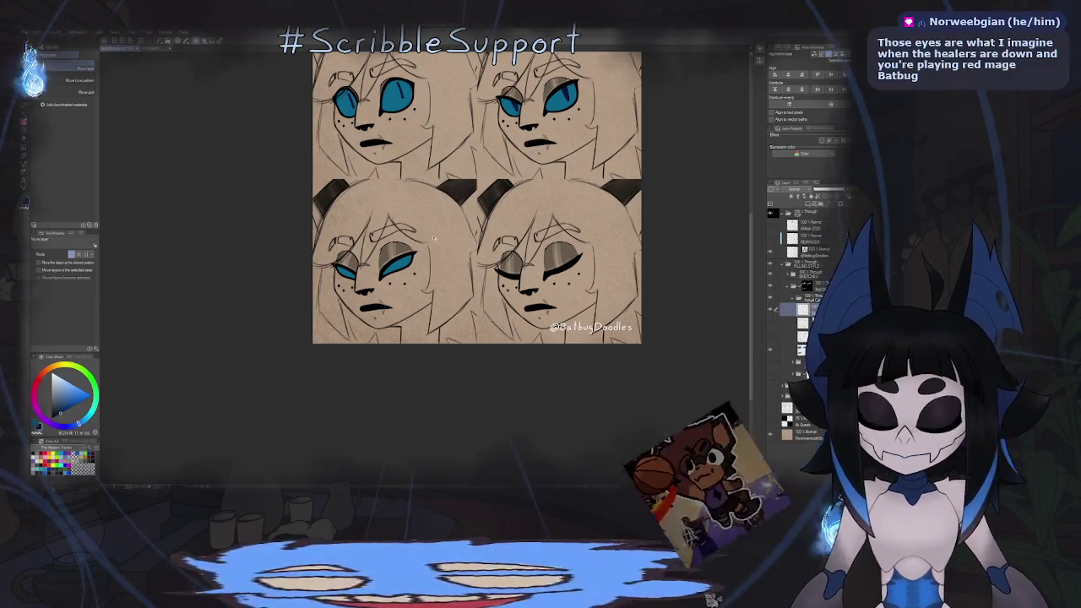
pyautogui.press('p')
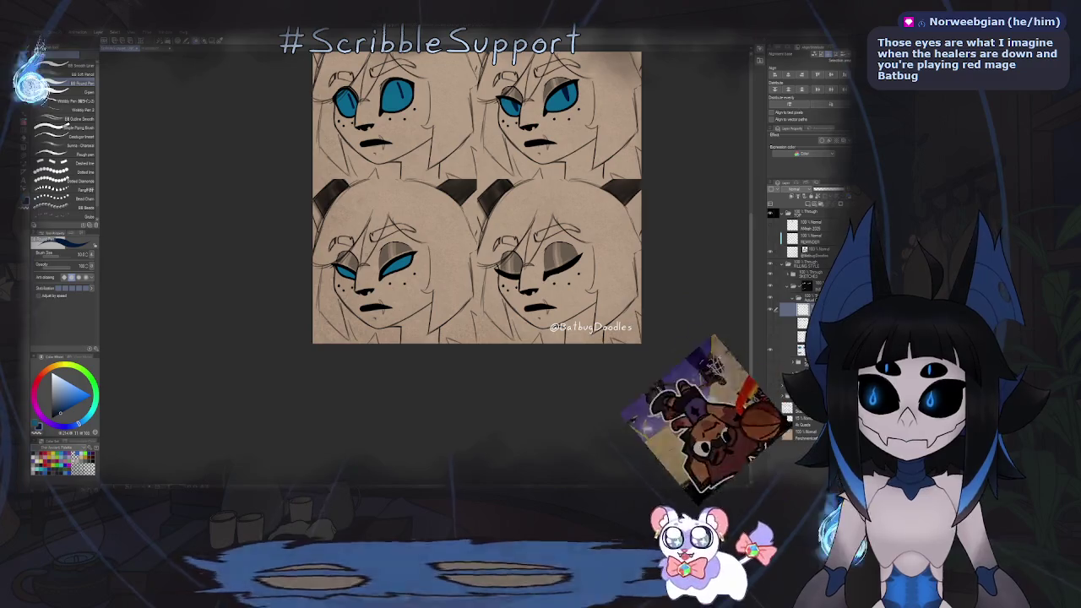
pyautogui.scroll(2, 392, 262)
pyautogui.scroll(3, 392, 262)
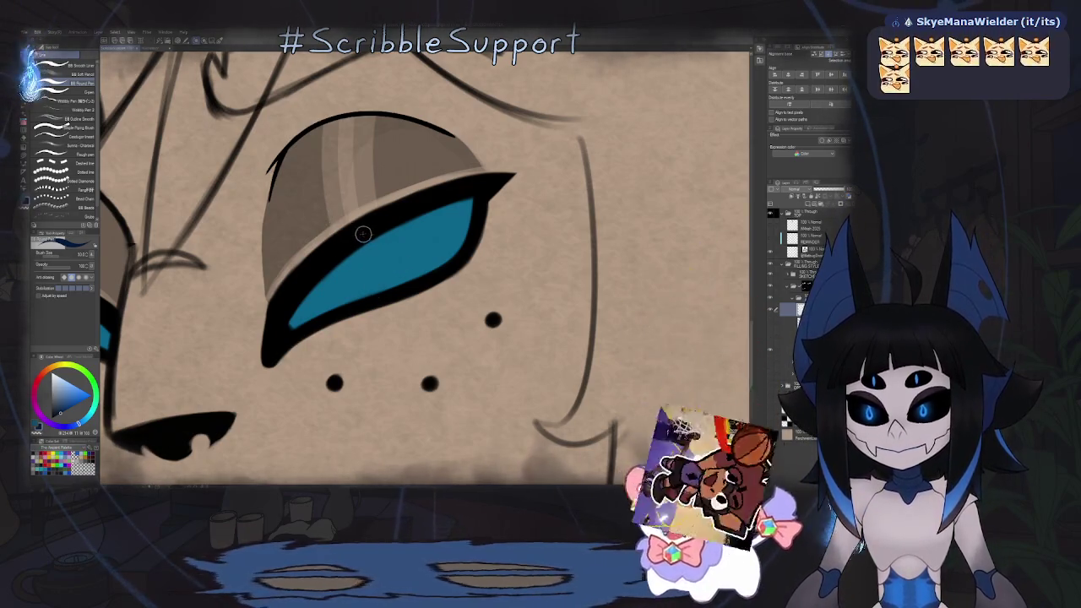
# Stroke a dark blue slit pupil into the lower-left face's larger half-lidded iris.
pyautogui.moveTo(363, 234); pyautogui.dragTo(392, 282)
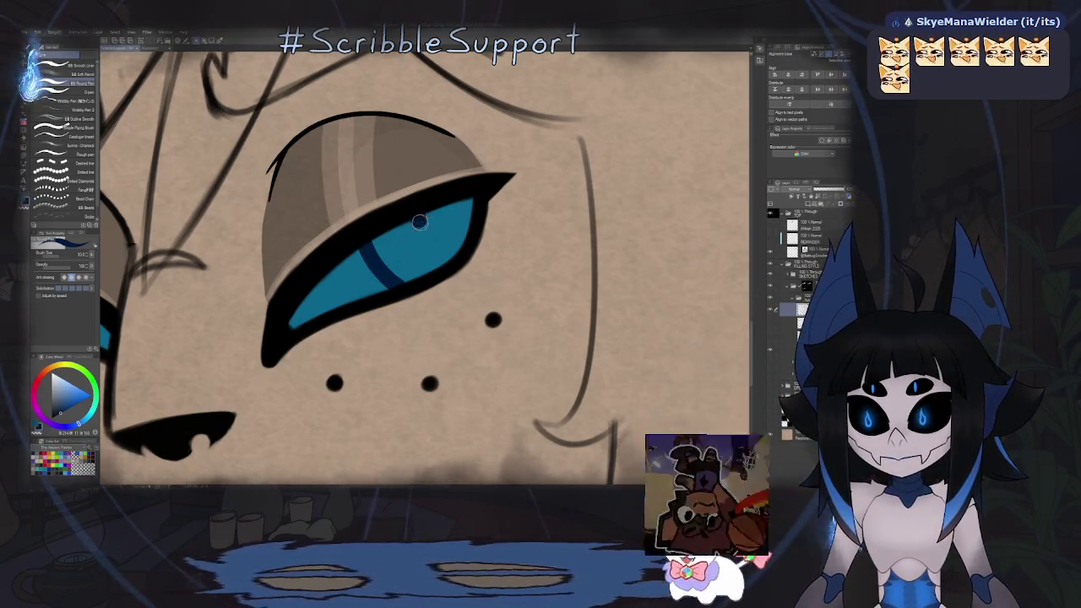
pyautogui.moveTo(419, 217); pyautogui.dragTo(419, 282)
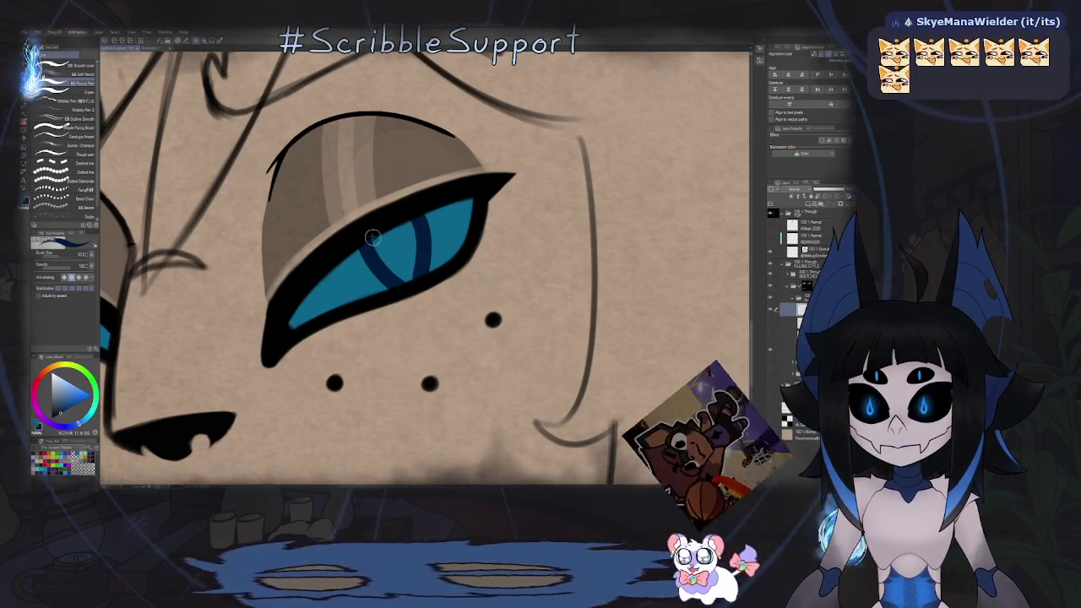
pyautogui.moveTo(372, 237); pyautogui.dragTo(397, 279)
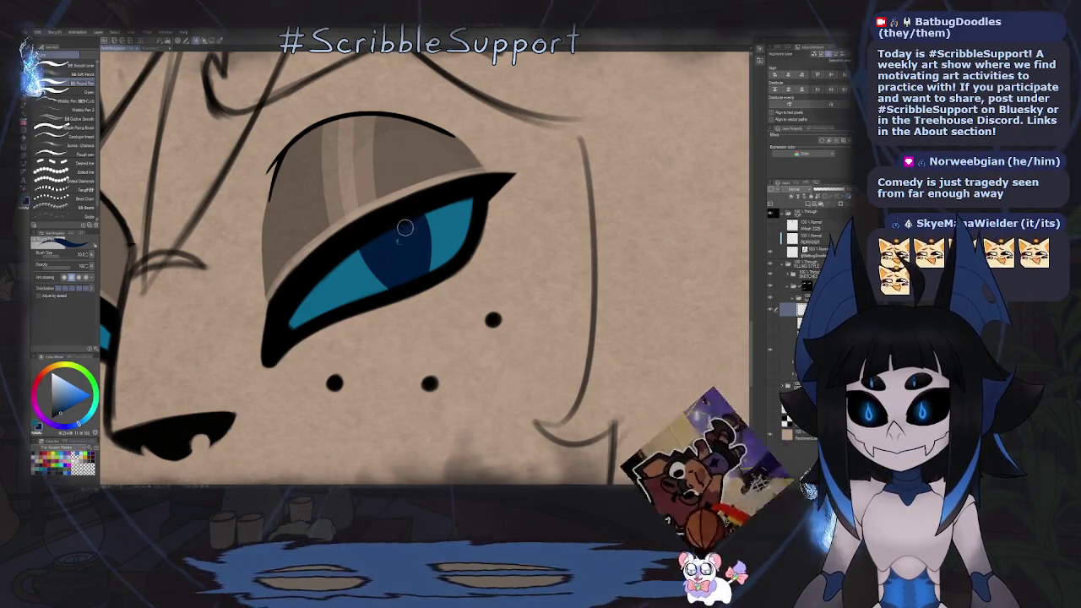
pyautogui.scroll(-5, 392, 233)
pyautogui.press('k')
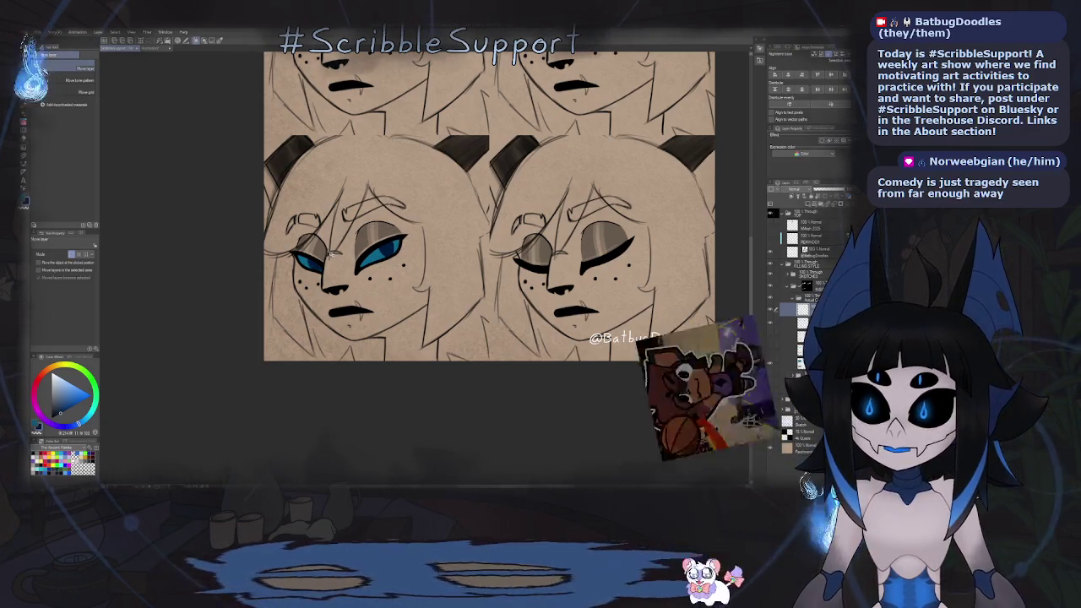
# Scale and reposition the pupil inside the lower-left face's smaller eye using Ctrl+T.
pyautogui.hotkey('ctrl', 't')
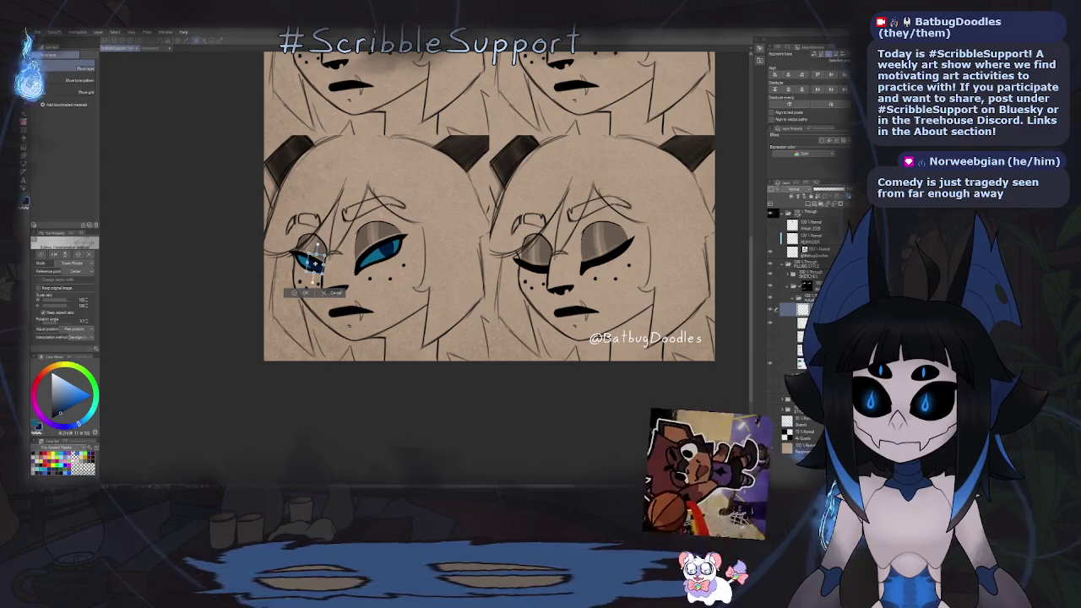
pyautogui.scroll(2, 327, 258)
pyautogui.scroll(1, 328, 258)
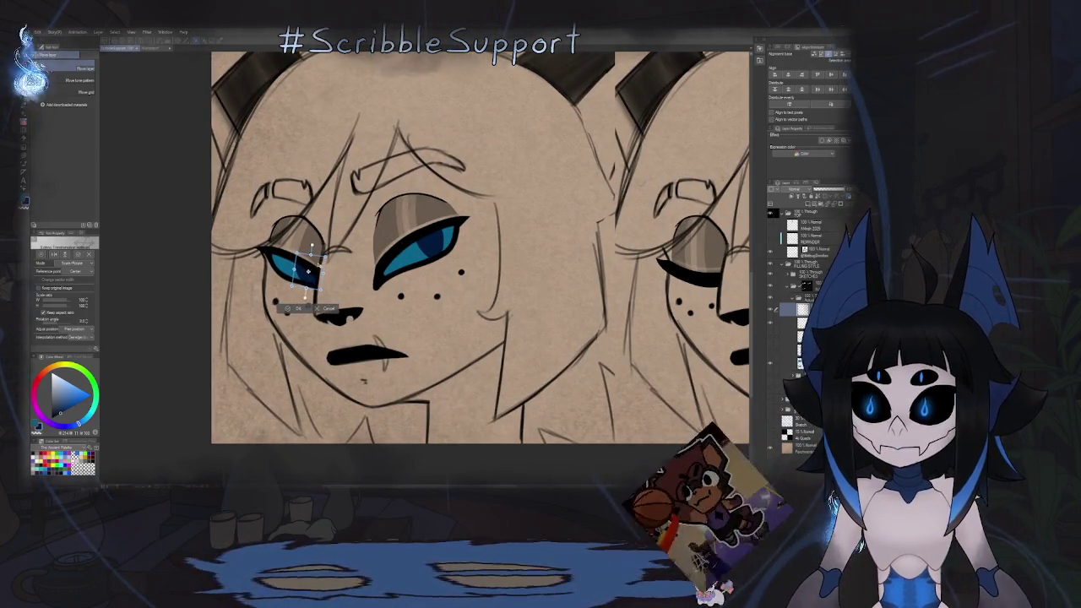
pyautogui.press('Return')
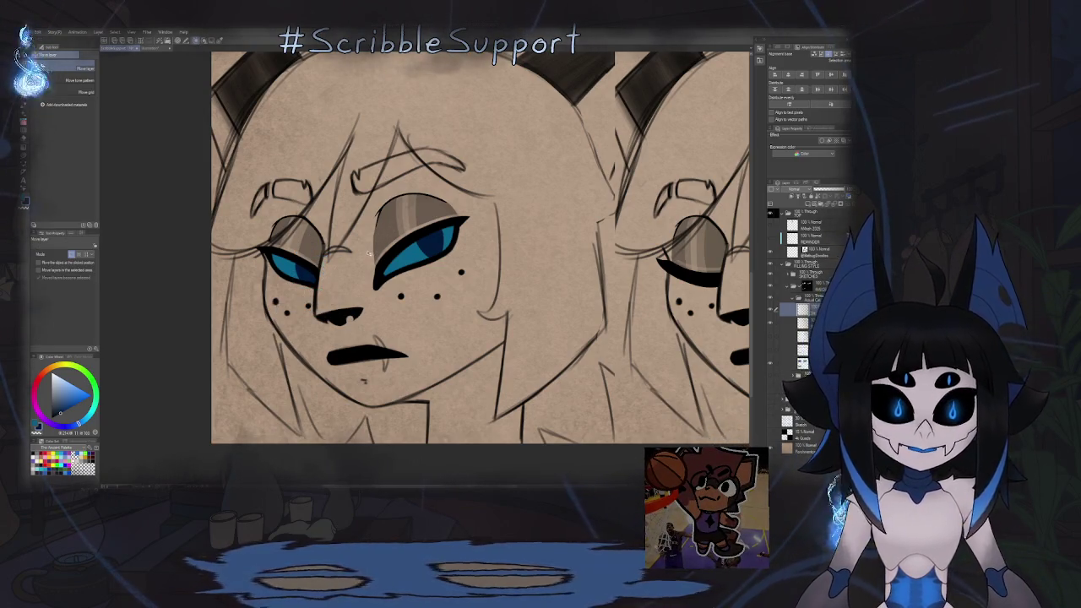
pyautogui.scroll(-3, 368, 247)
pyautogui.scroll(-3, 358, 283)
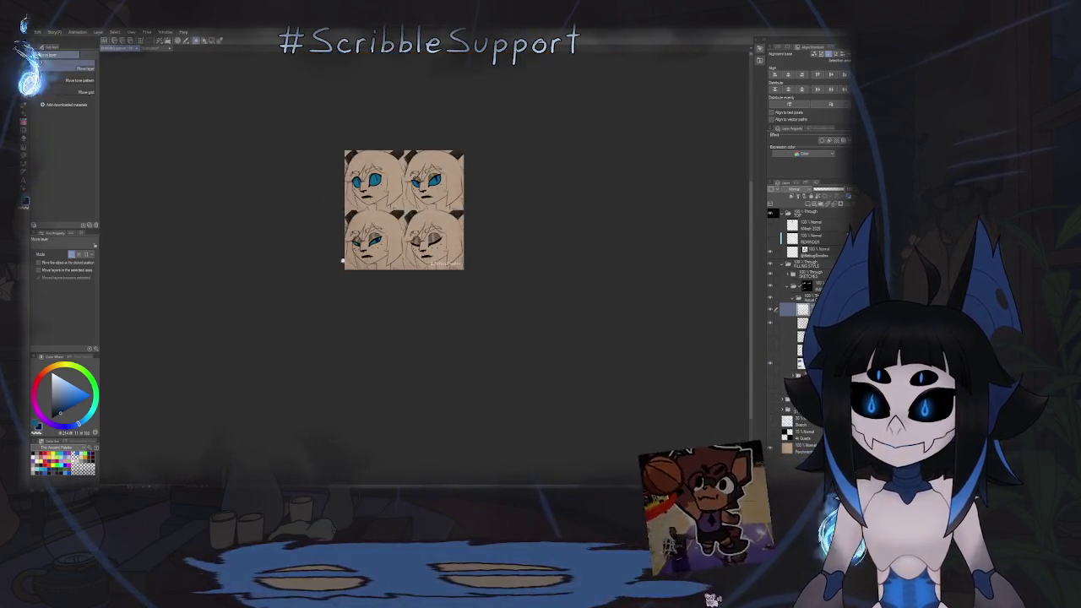
pyautogui.hscroll(-1, 362, 282)
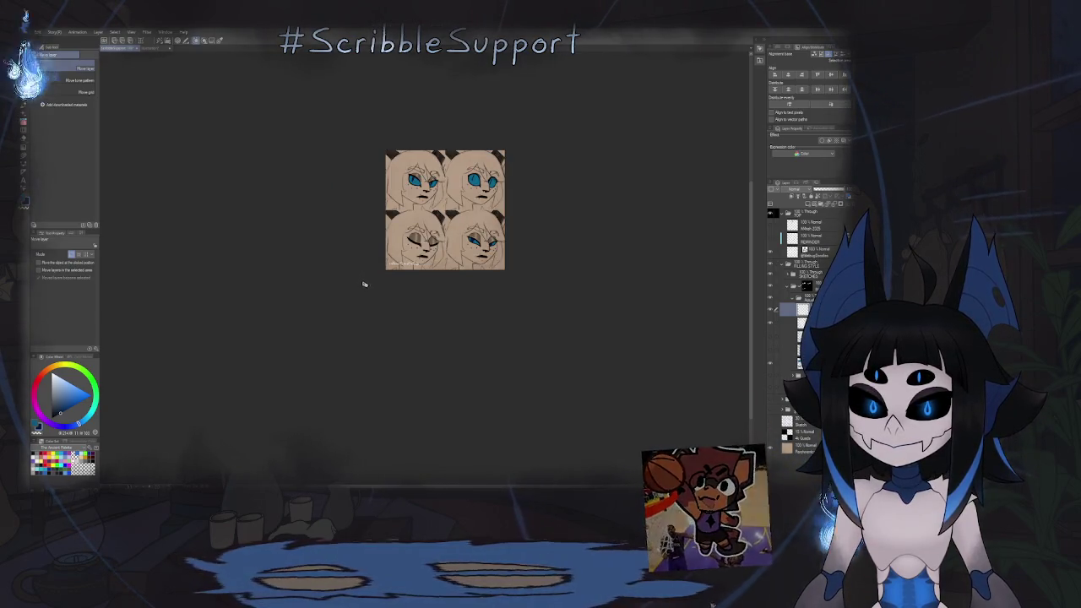
pyautogui.scroll(3, 447, 234)
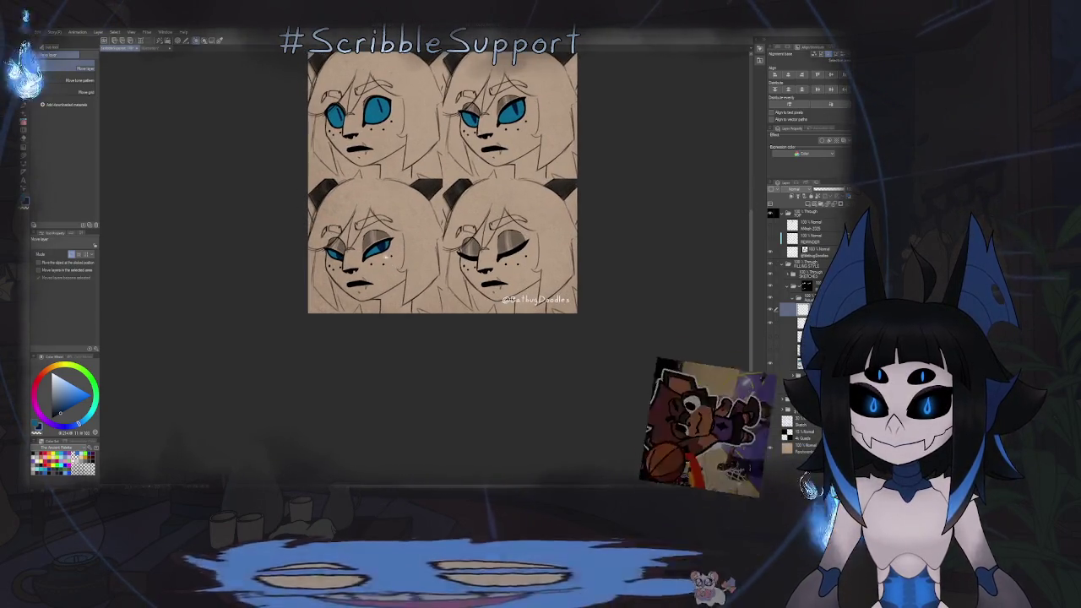
pyautogui.scroll(2, 385, 256)
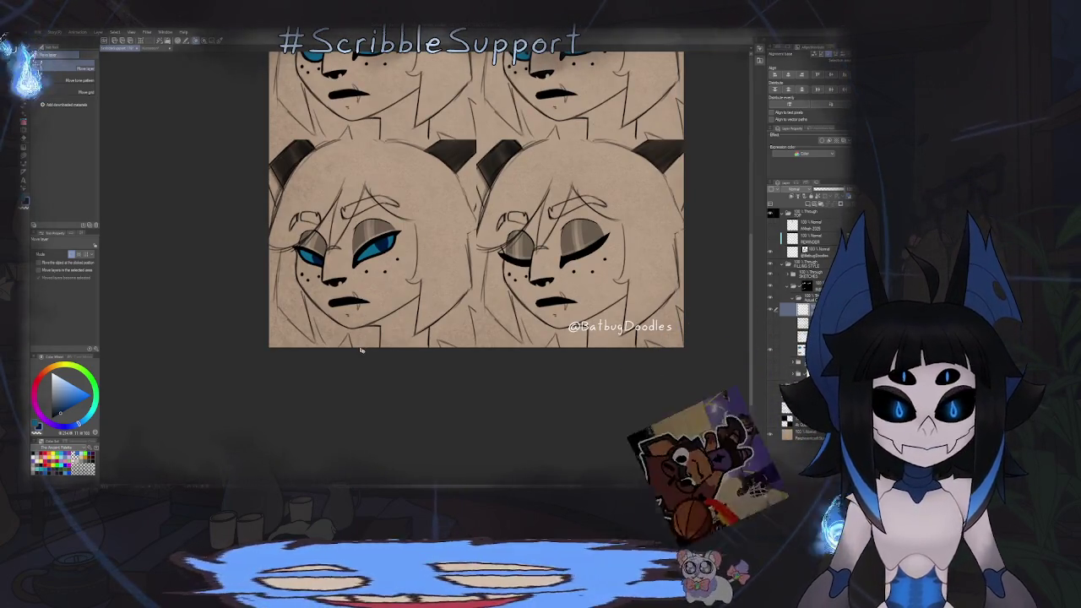
pyautogui.scroll(-3, 400, 253)
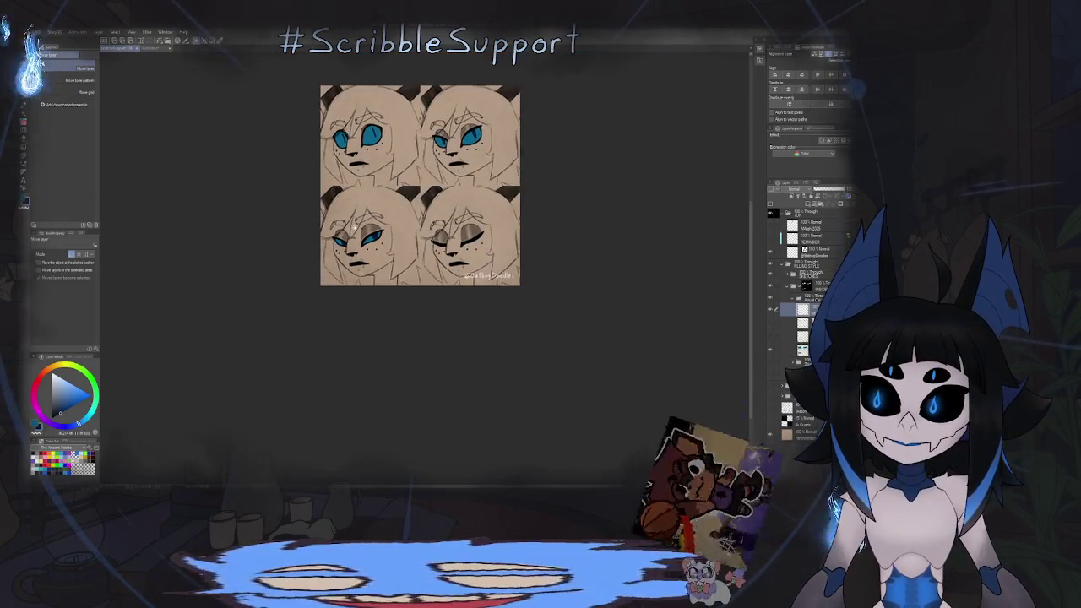
# Zoom in on the upper-right face and switch back to the pen tool.
pyautogui.scroll(3, 400, 253)
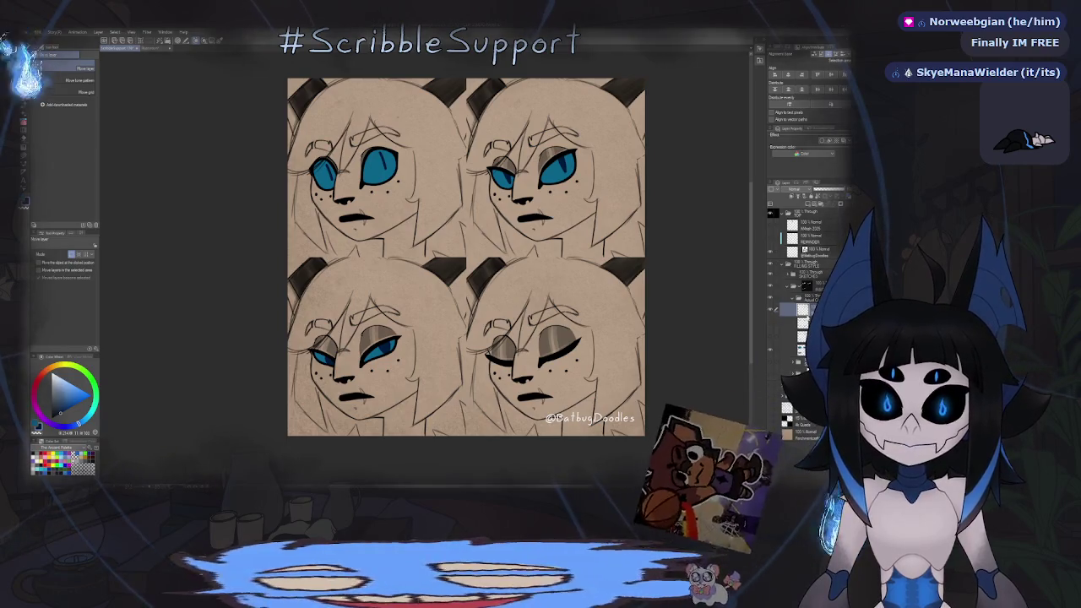
pyautogui.press('p')
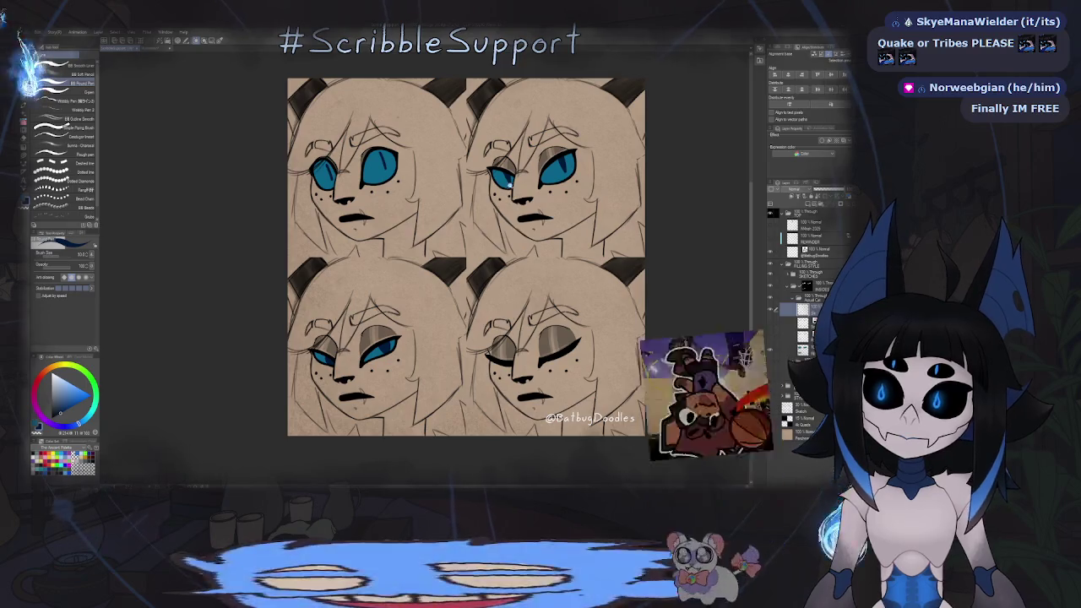
pyautogui.scroll(5, 554, 160)
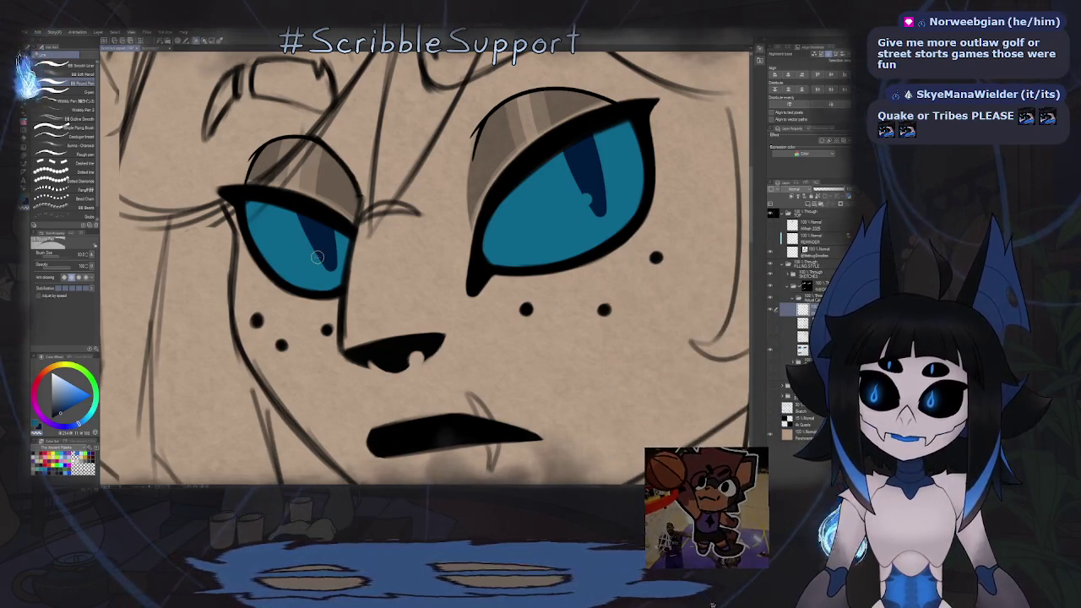
pyautogui.scroll(-2, 316, 256)
pyautogui.scroll(-5, 317, 257)
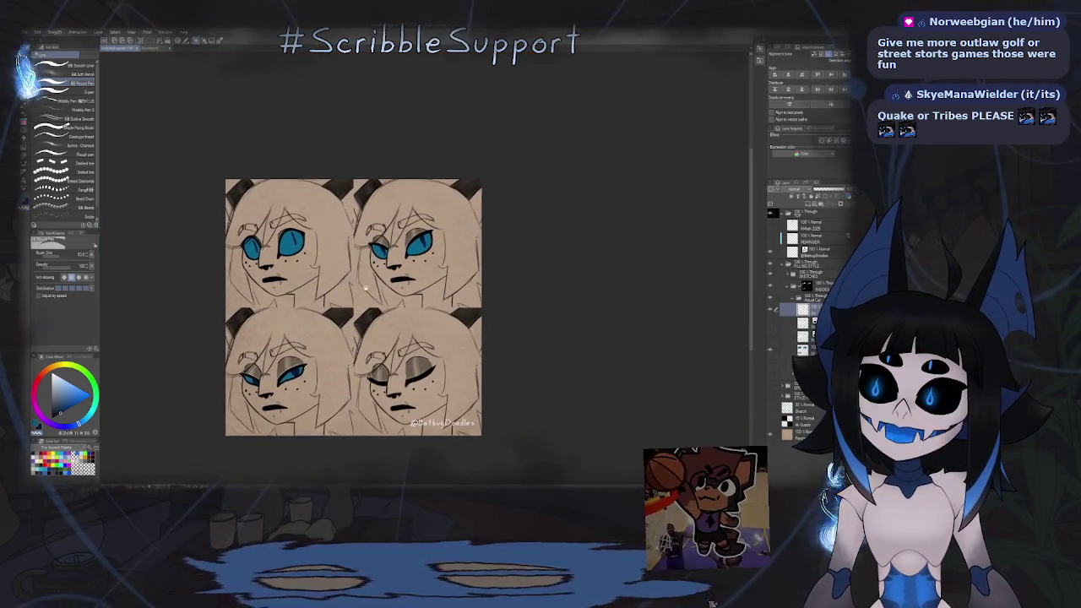
pyautogui.scroll(-1, 319, 249)
pyautogui.scroll(3, 320, 249)
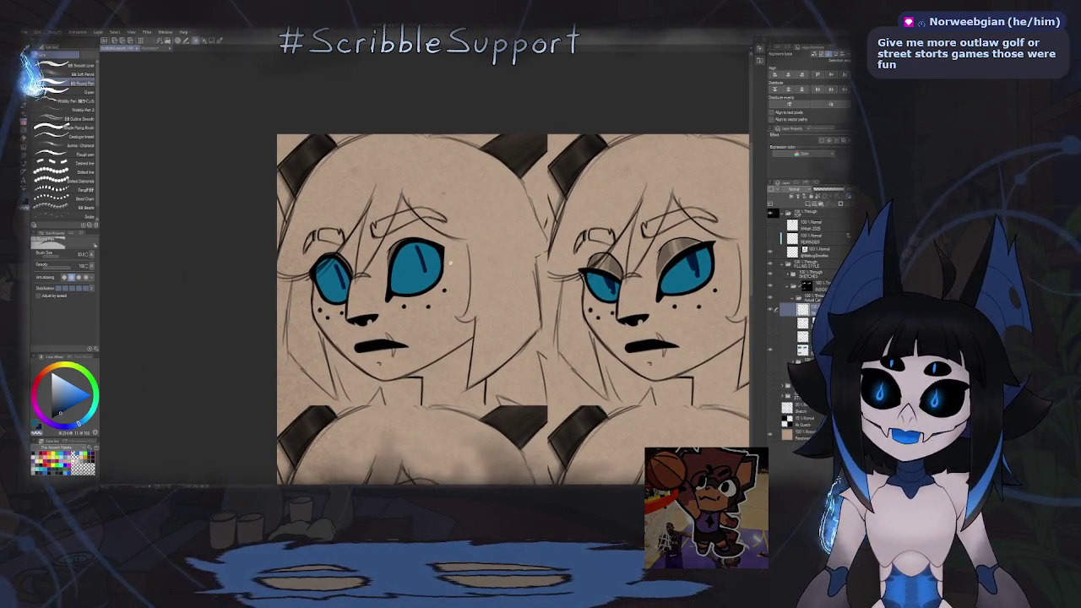
pyautogui.scroll(4, 415, 274)
pyautogui.scroll(-4, 415, 273)
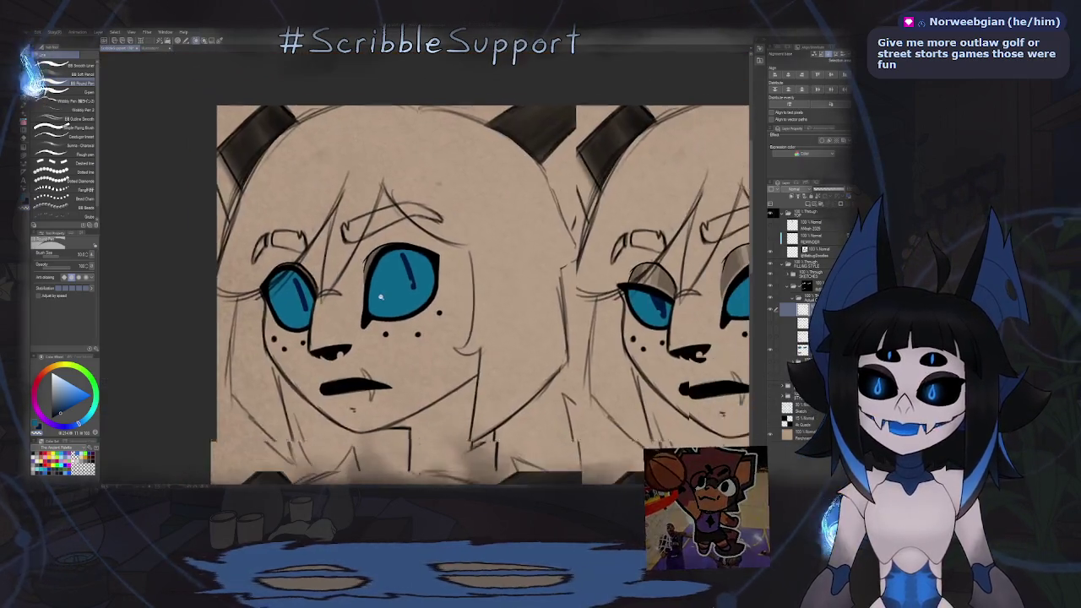
pyautogui.scroll(2, 328, 306)
pyautogui.scroll(-3, 380, 311)
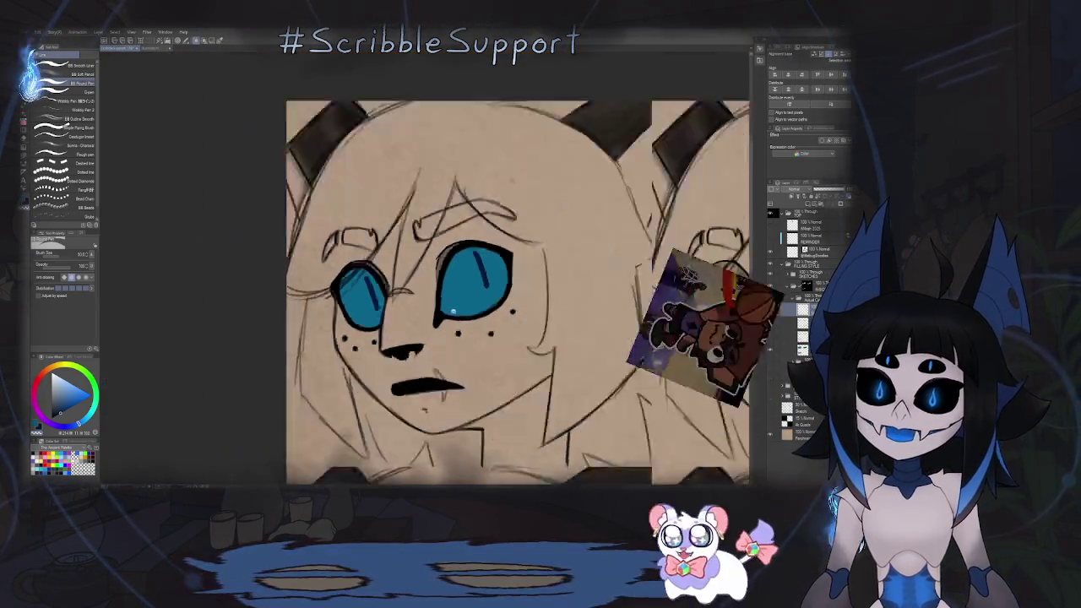
pyautogui.scroll(-2, 474, 314)
pyautogui.moveTo(475, 316); pyautogui.dragTo(445, 280)
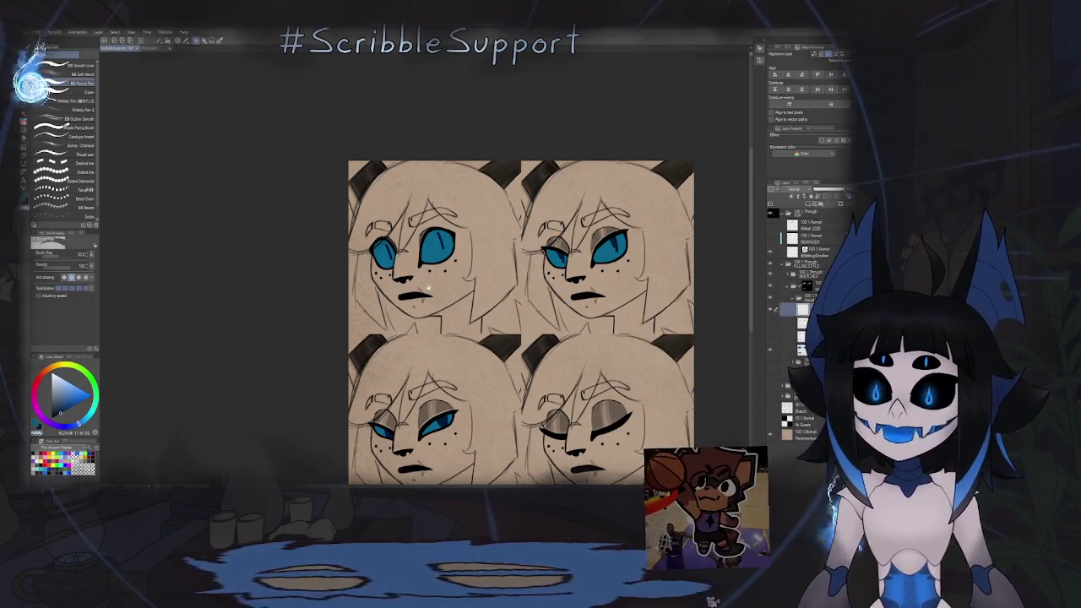
# Add lighter blue shading to the iris of the lower-left face's smaller eye.
pyautogui.moveTo(429, 288); pyautogui.dragTo(412, 225)
pyautogui.scroll(-1, 415, 299)
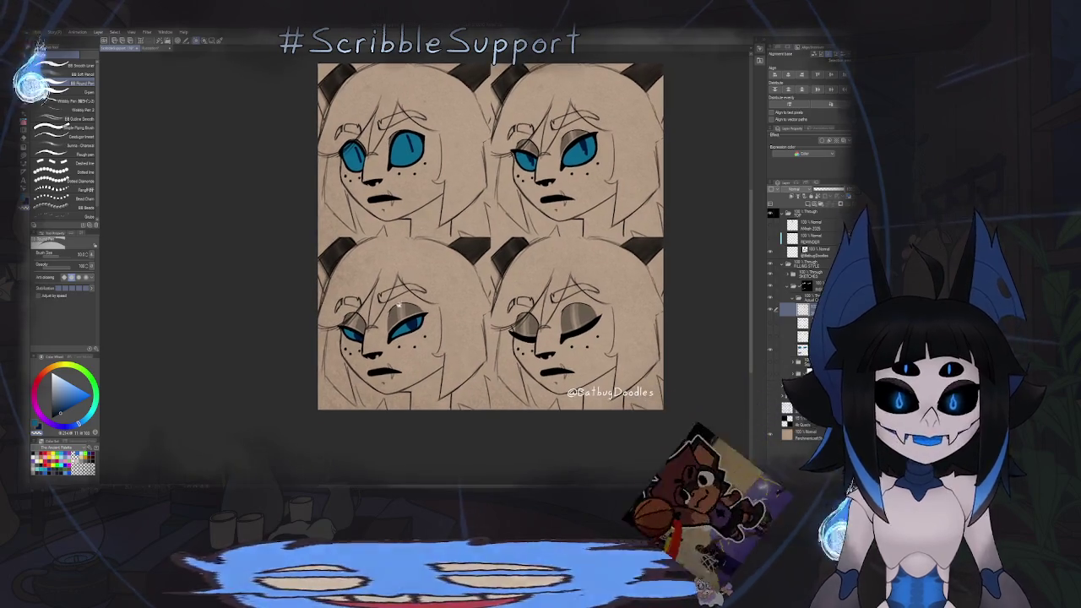
pyautogui.scroll(-1, 358, 345)
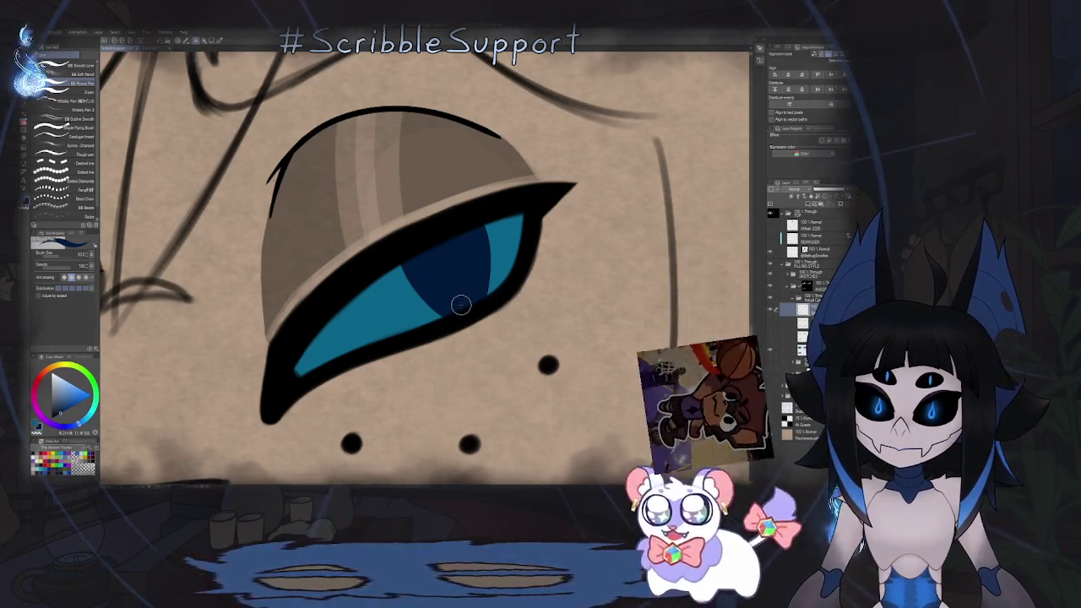
pyautogui.scroll(-5, 451, 284)
pyautogui.scroll(2, 412, 321)
pyautogui.scroll(4, 355, 308)
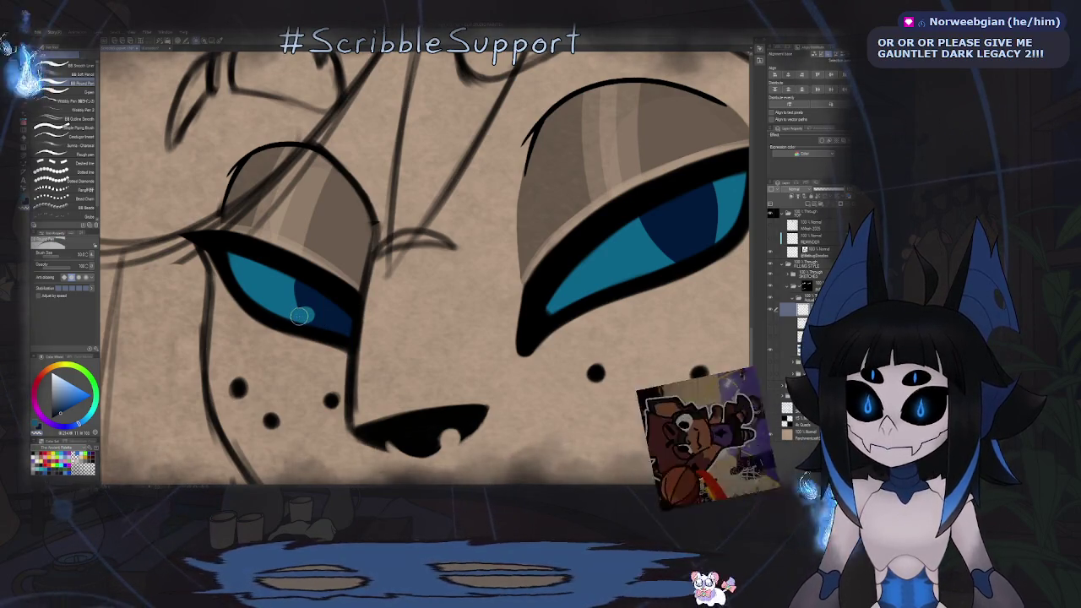
pyautogui.moveTo(303, 287); pyautogui.dragTo(312, 317)
pyautogui.scroll(3, 494, 275)
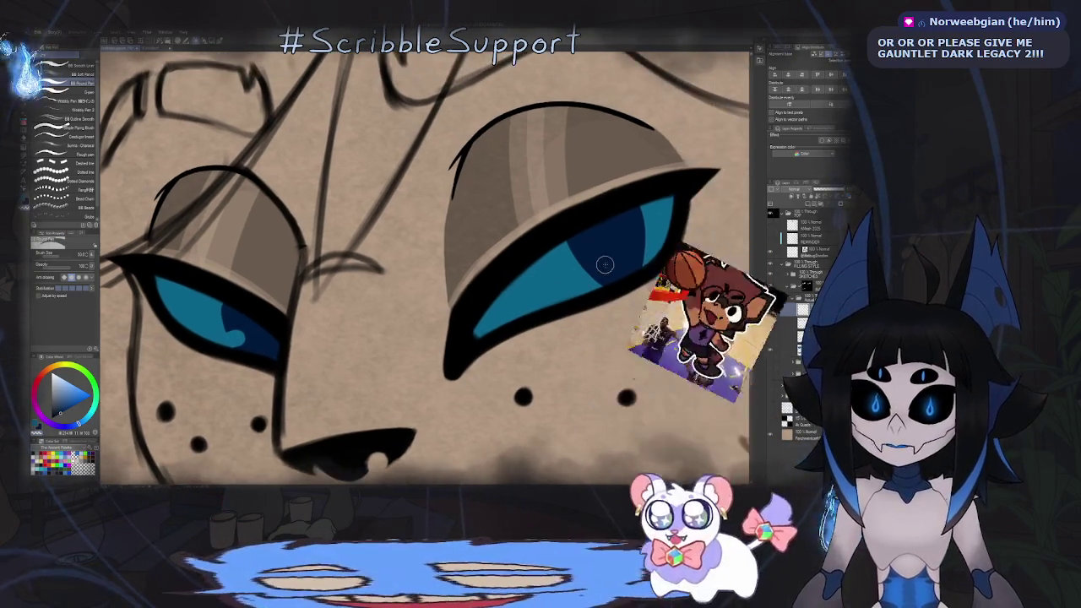
pyautogui.scroll(-3, 545, 287)
pyautogui.scroll(-3, 544, 287)
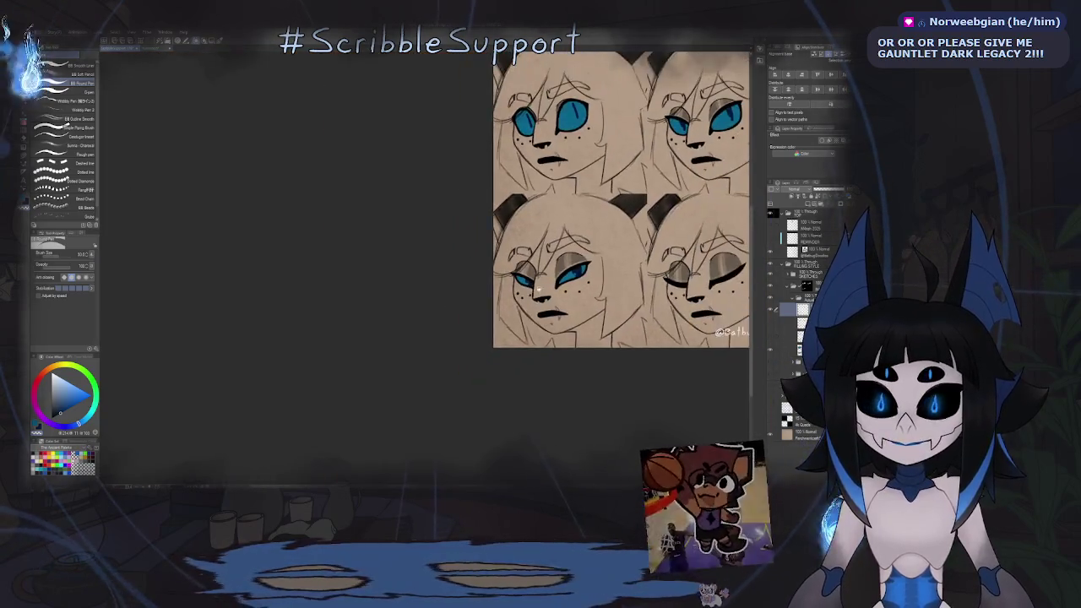
pyautogui.scroll(-2, 490, 337)
pyautogui.scroll(-3, 431, 372)
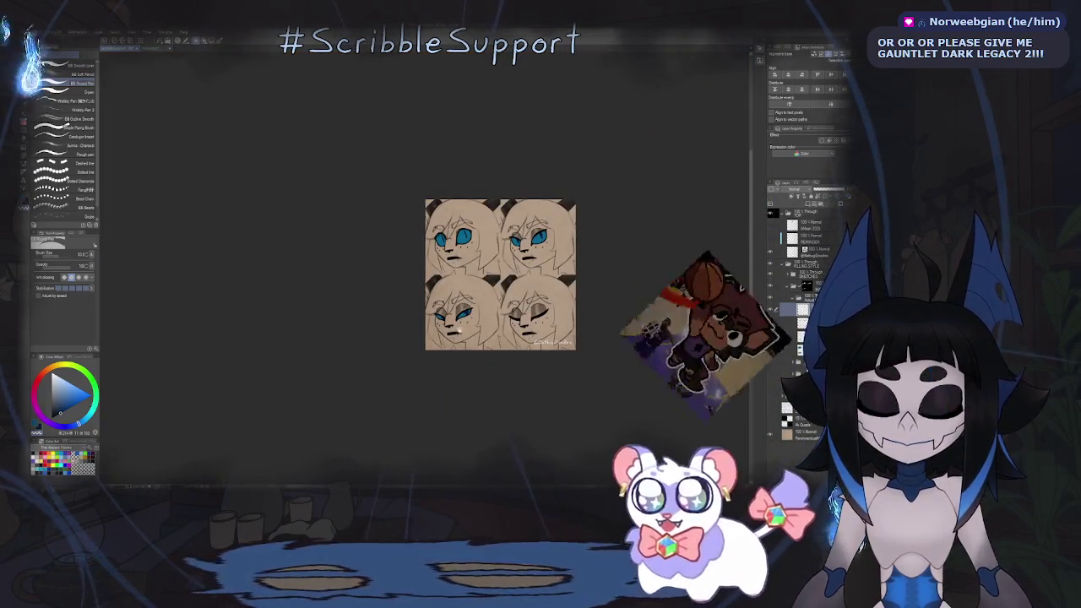
pyautogui.scroll(3, 422, 368)
pyautogui.scroll(2, 414, 355)
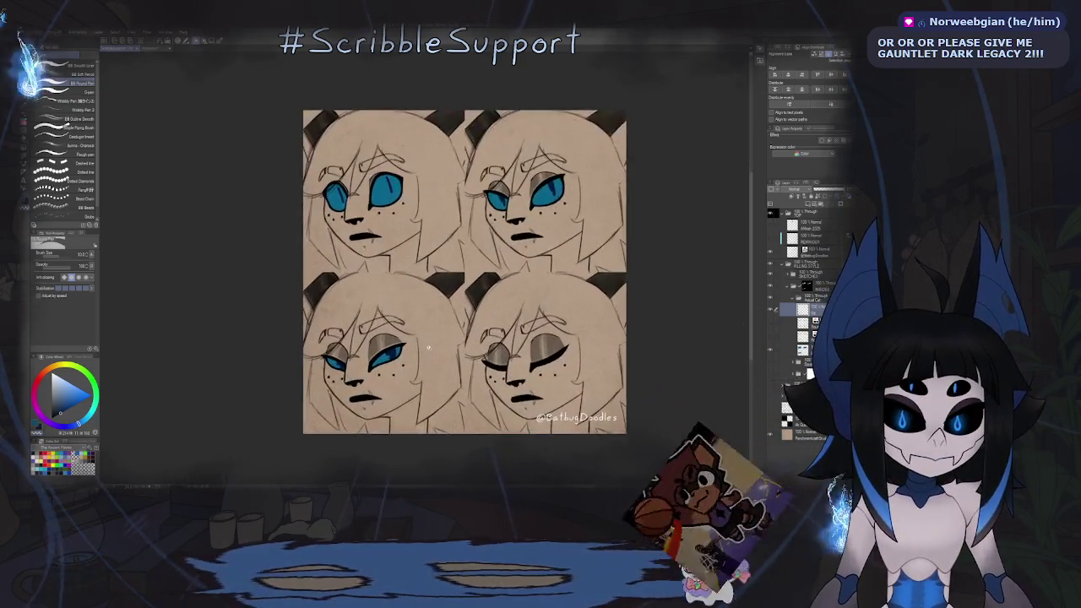
pyautogui.scroll(1, 431, 355)
pyautogui.scroll(2, 473, 353)
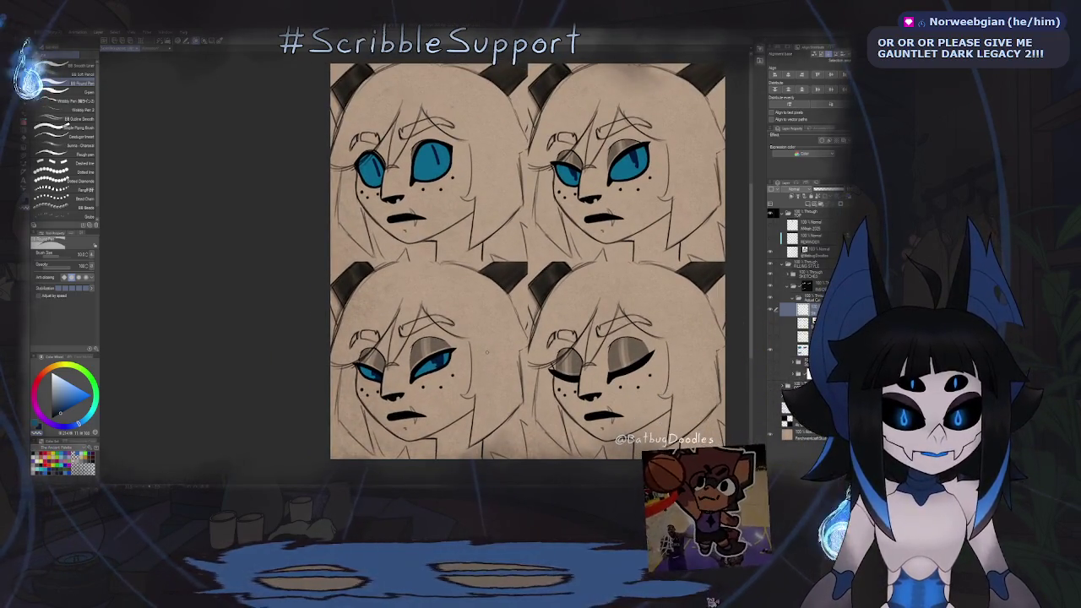
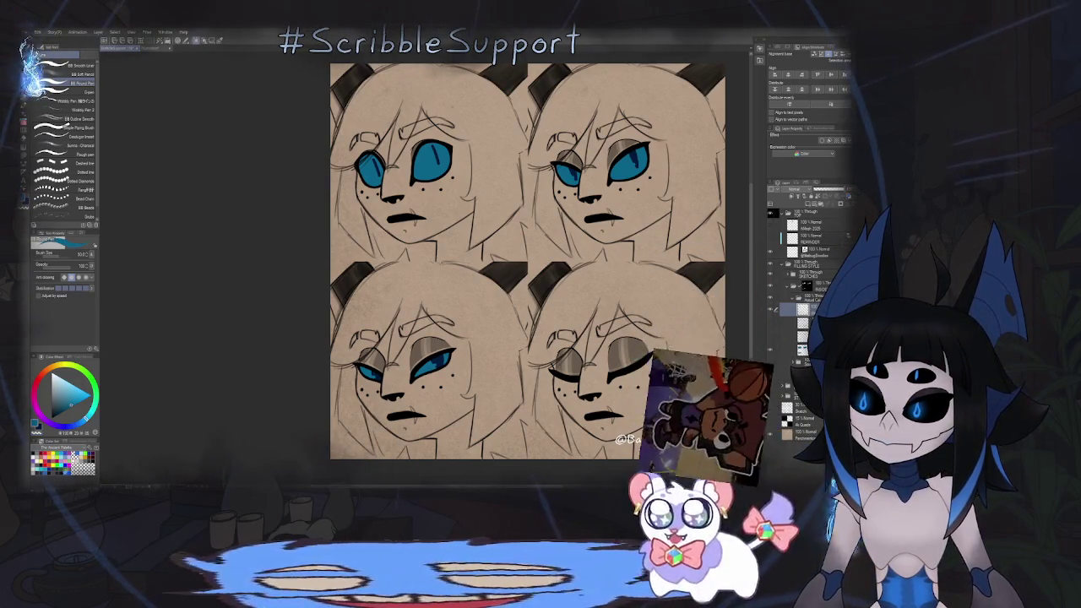
# Zoom the canvas in until the top two cat faces fill the view.
pyautogui.scroll(1, 506, 91)
pyautogui.scroll(1, 506, 91)
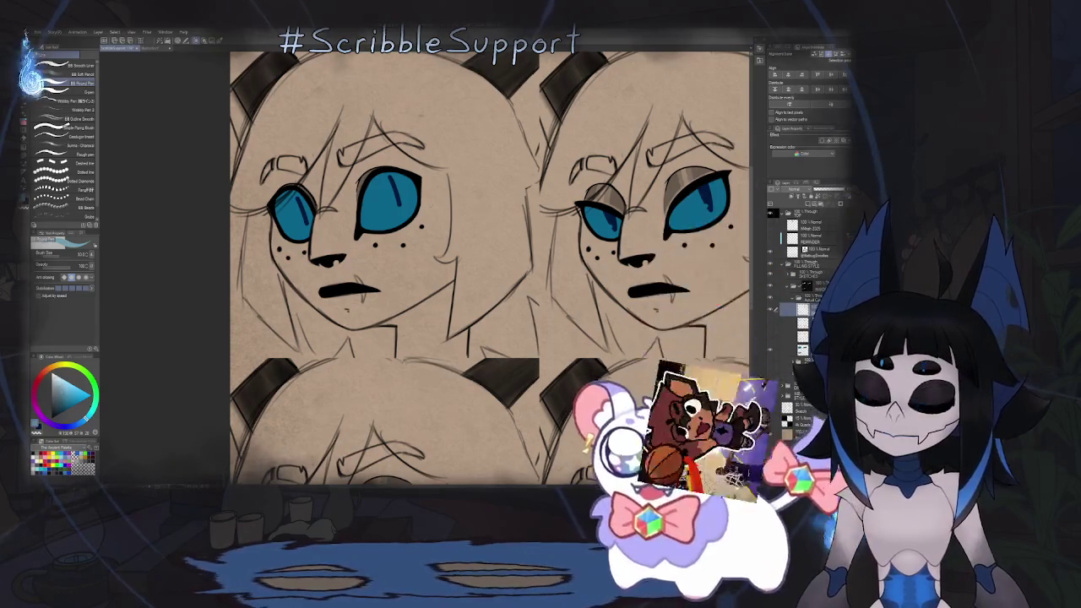
# Select the Dry Gouache brush and the layer one row down, then zoom on the first face's eyes.
pyautogui.press('b')
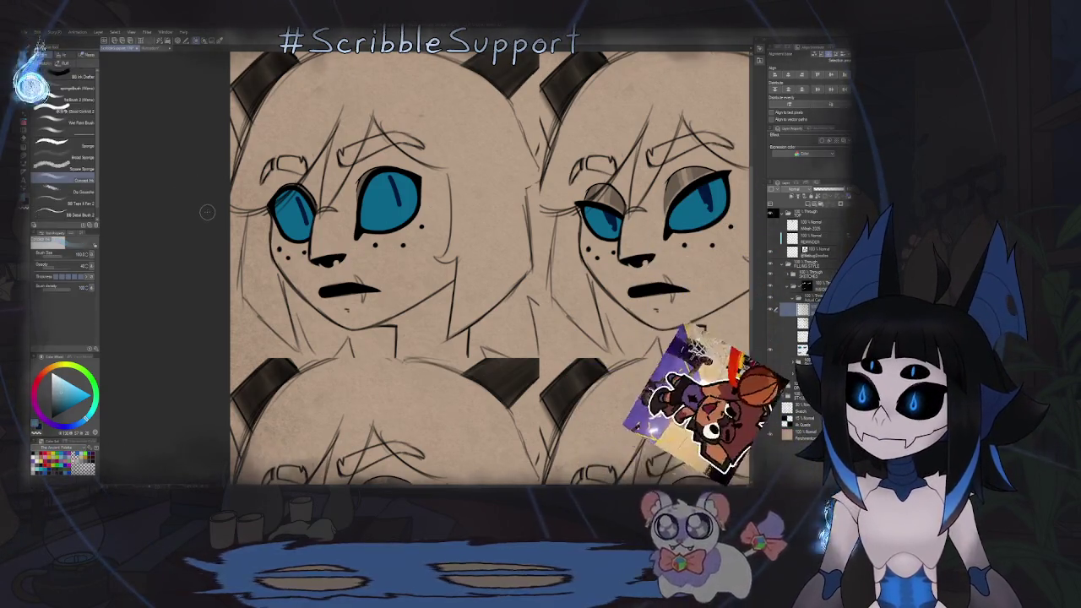
pyautogui.click(63, 192)
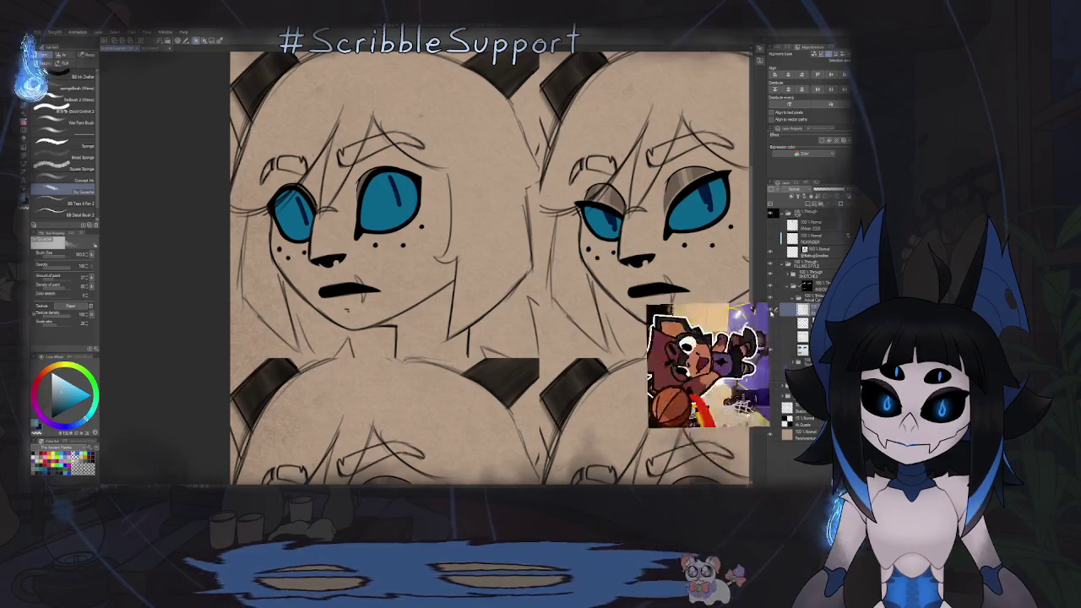
pyautogui.click(776, 321)
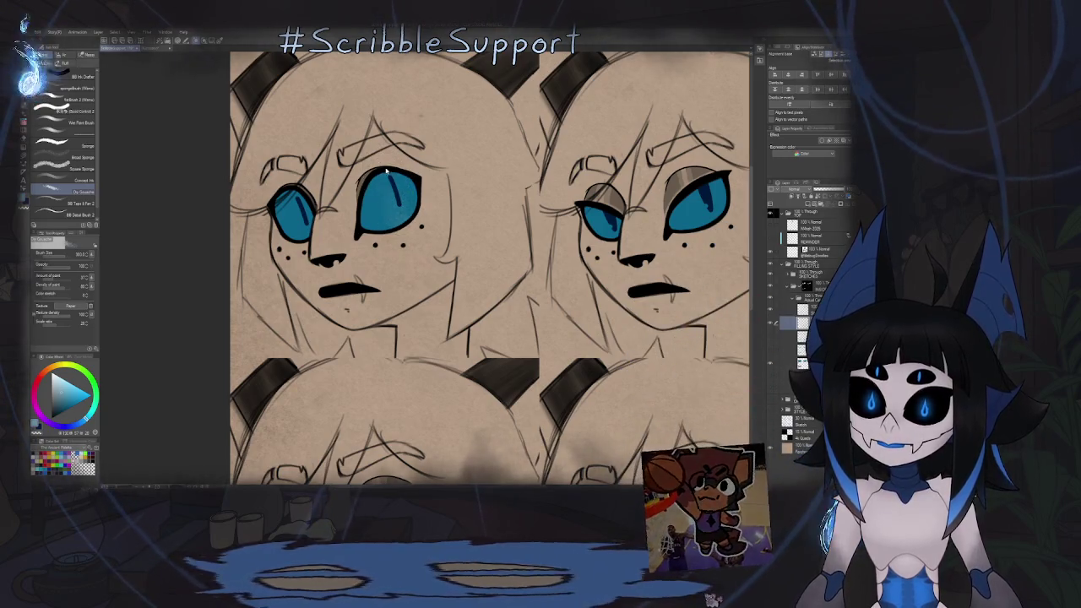
pyautogui.moveTo(391, 193); pyautogui.dragTo(422, 201)
# Brush speckled Dry Gouache texture over both irises of the first face, then the second face's irises.
pyautogui.scroll(5, 422, 201)
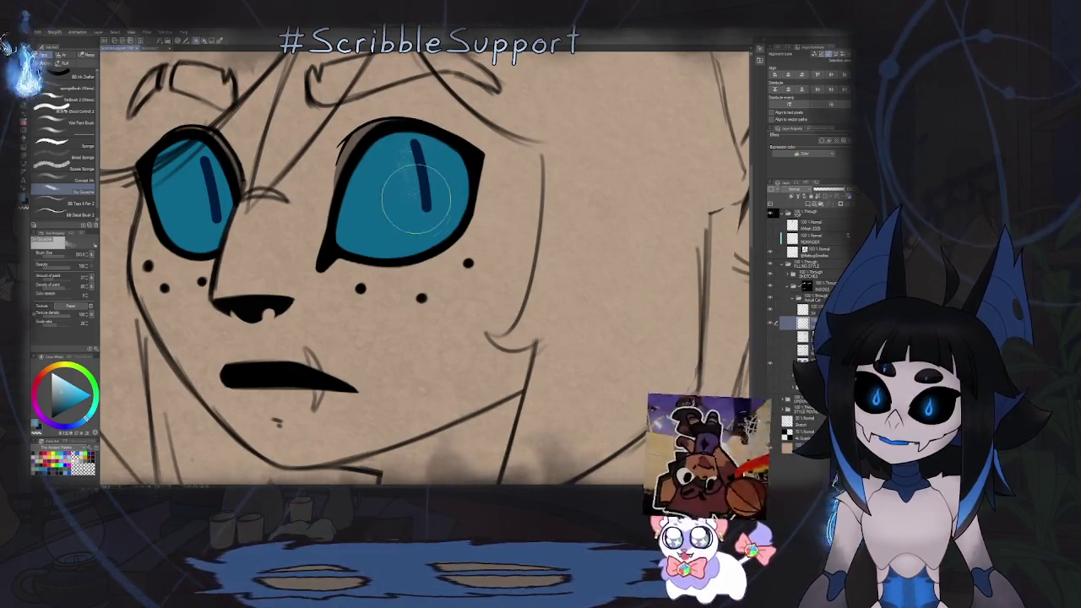
pyautogui.moveTo(414, 203)
pyautogui.mouseDown()
pyautogui.moveTo(437, 159)
pyautogui.moveTo(415, 152)
pyautogui.mouseUp()
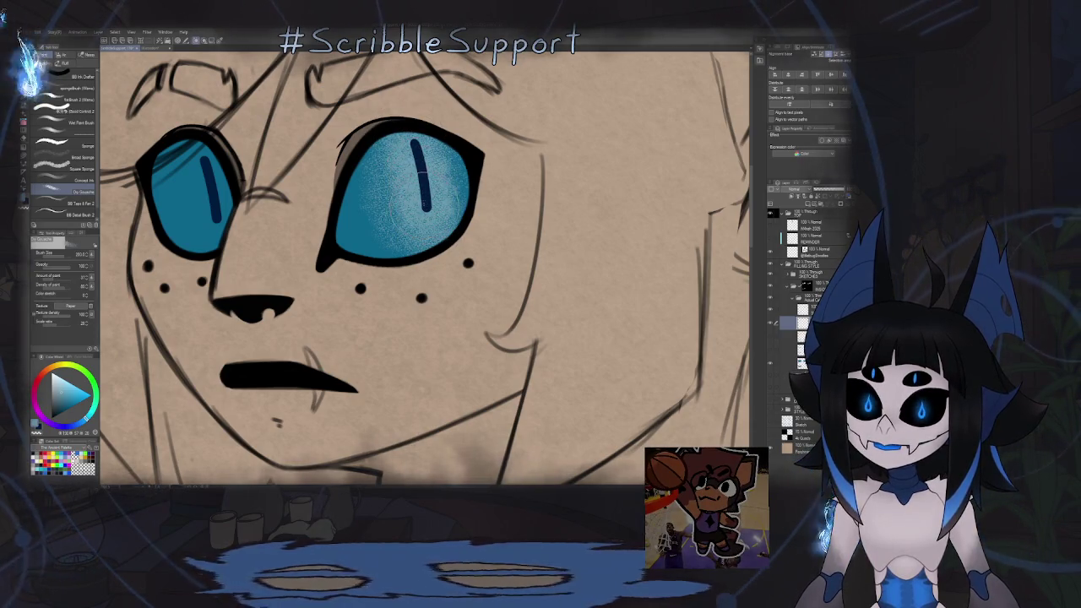
pyautogui.scroll(-2, 382, 173)
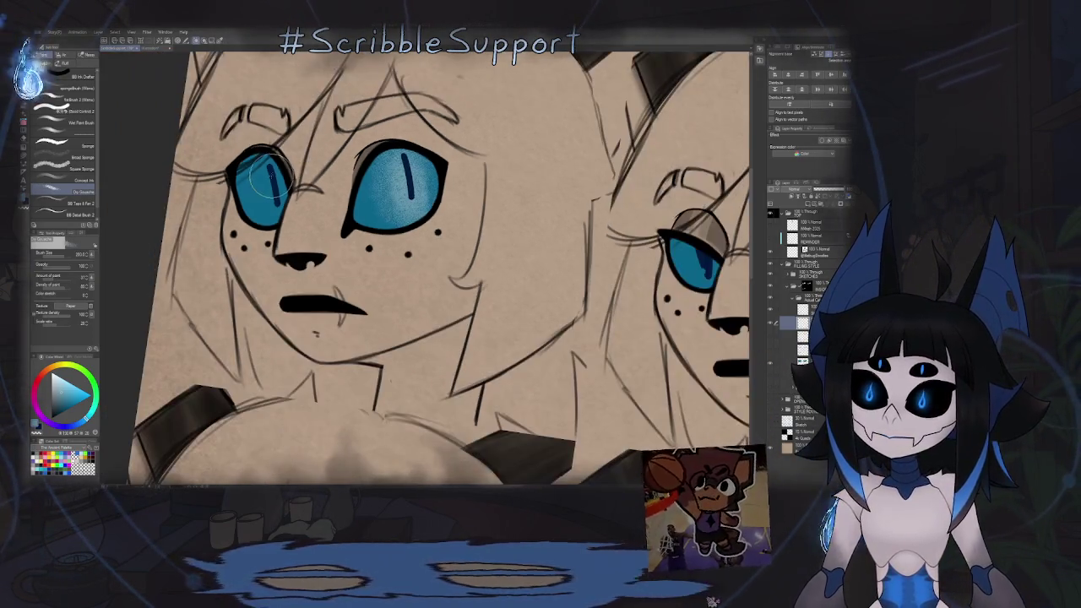
pyautogui.moveTo(270, 164); pyautogui.dragTo(253, 181)
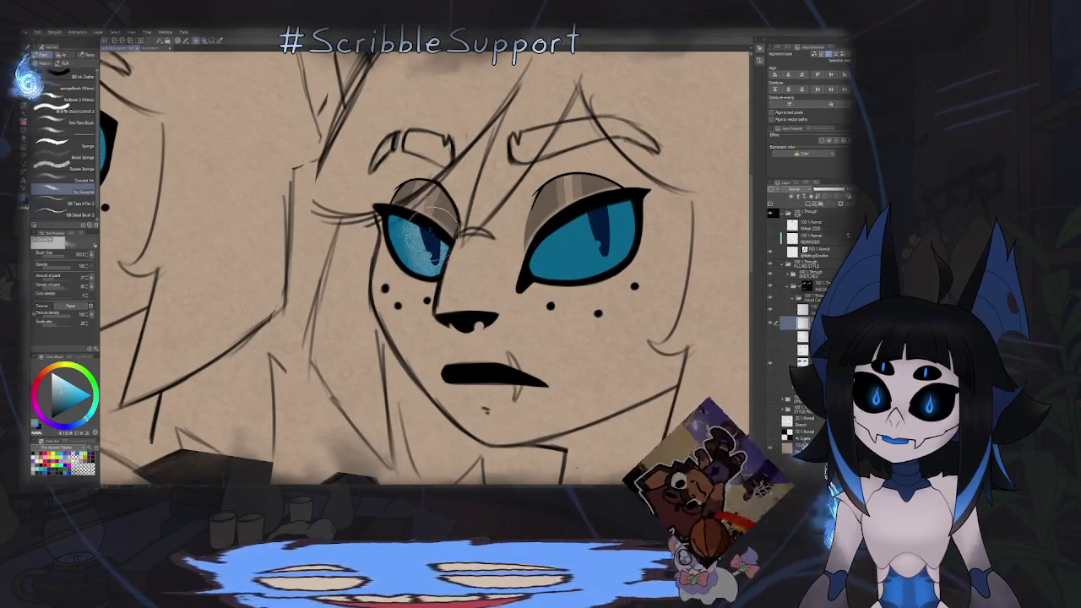
pyautogui.moveTo(592, 205); pyautogui.dragTo(592, 214)
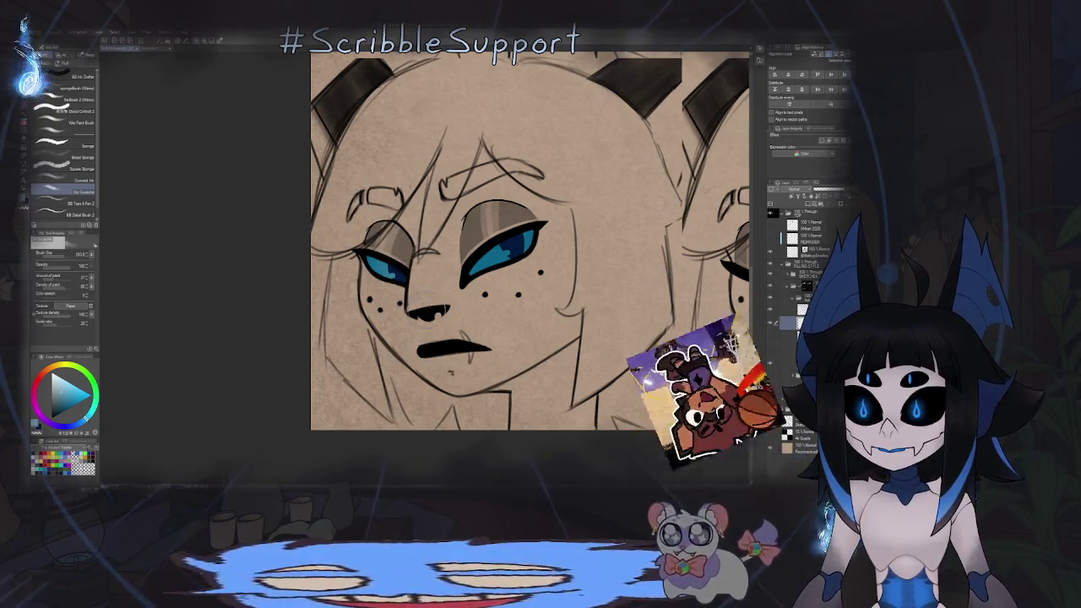
pyautogui.moveTo(450, 269); pyautogui.dragTo(354, 292)
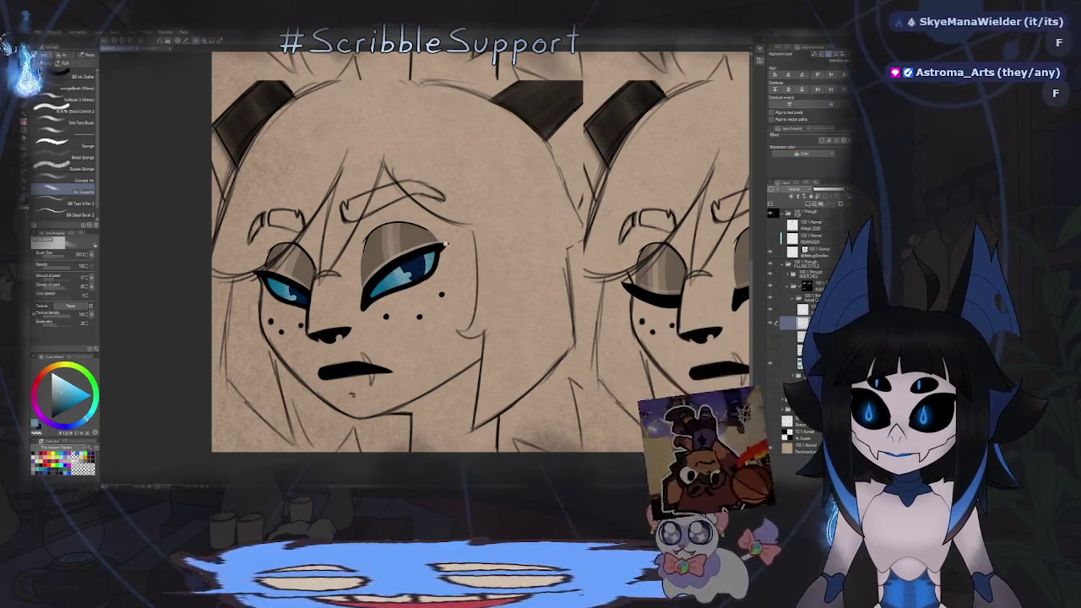
pyautogui.scroll(-5, 408, 263)
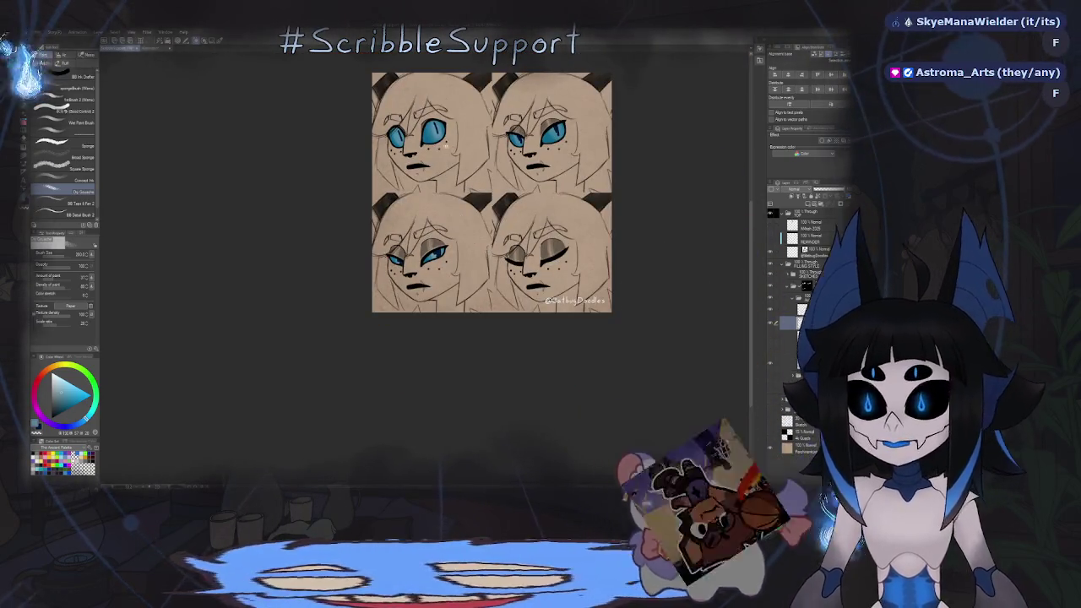
pyautogui.scroll(5, 436, 129)
pyautogui.moveTo(436, 128); pyautogui.dragTo(456, 200)
pyautogui.press('e')
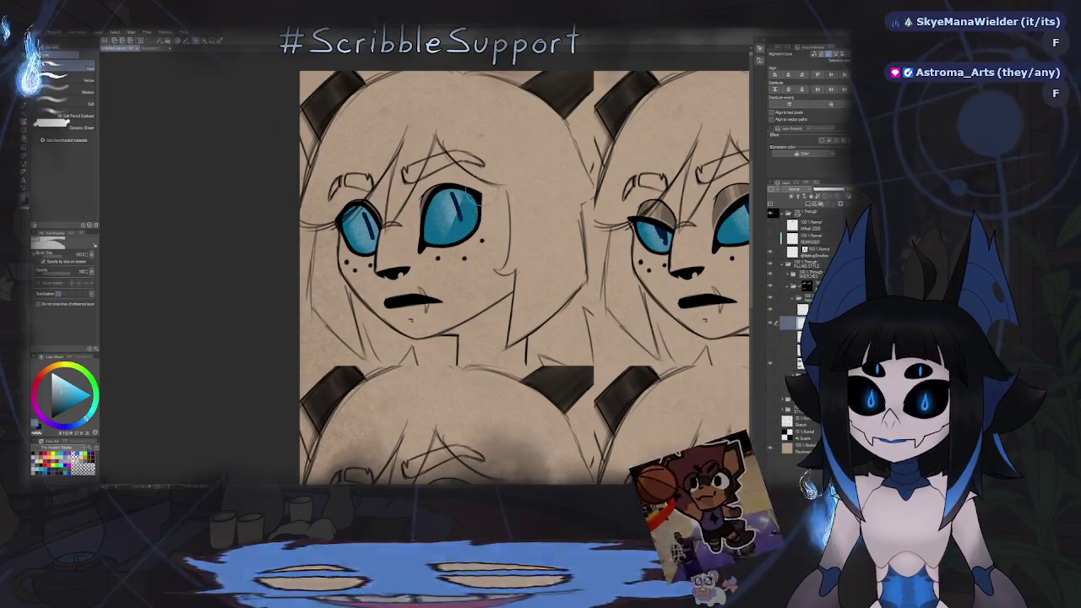
pyautogui.press('b')
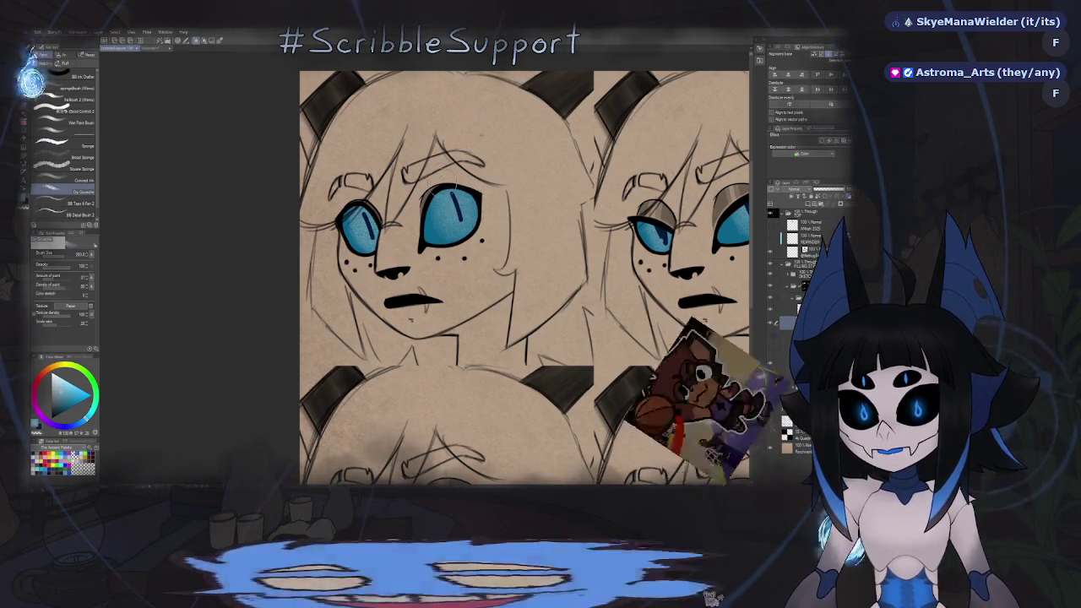
pyautogui.scroll(-10, 478, 209)
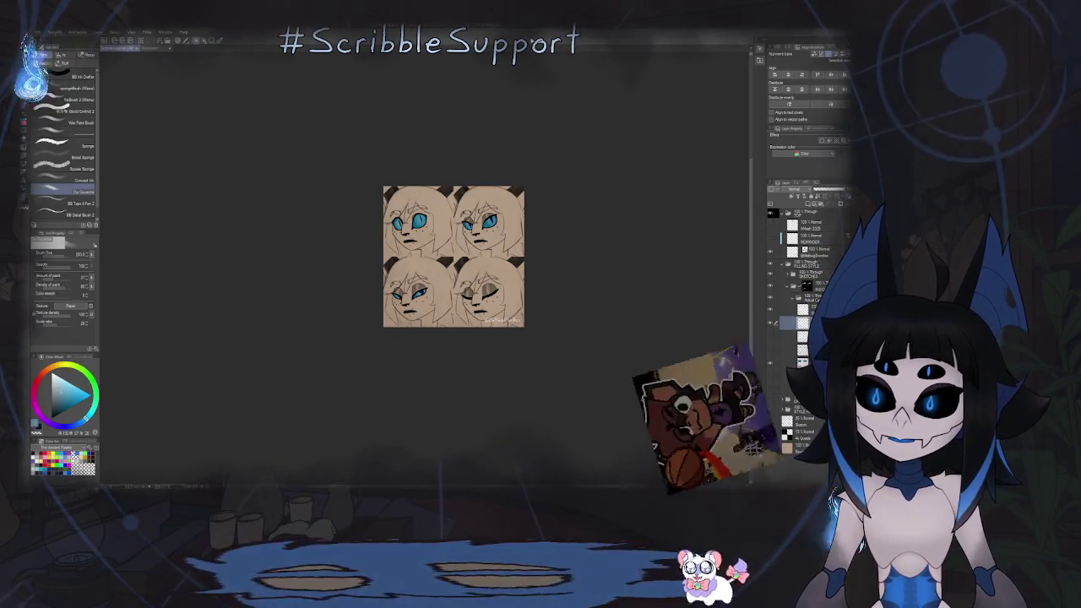
pyautogui.scroll(3, 465, 186)
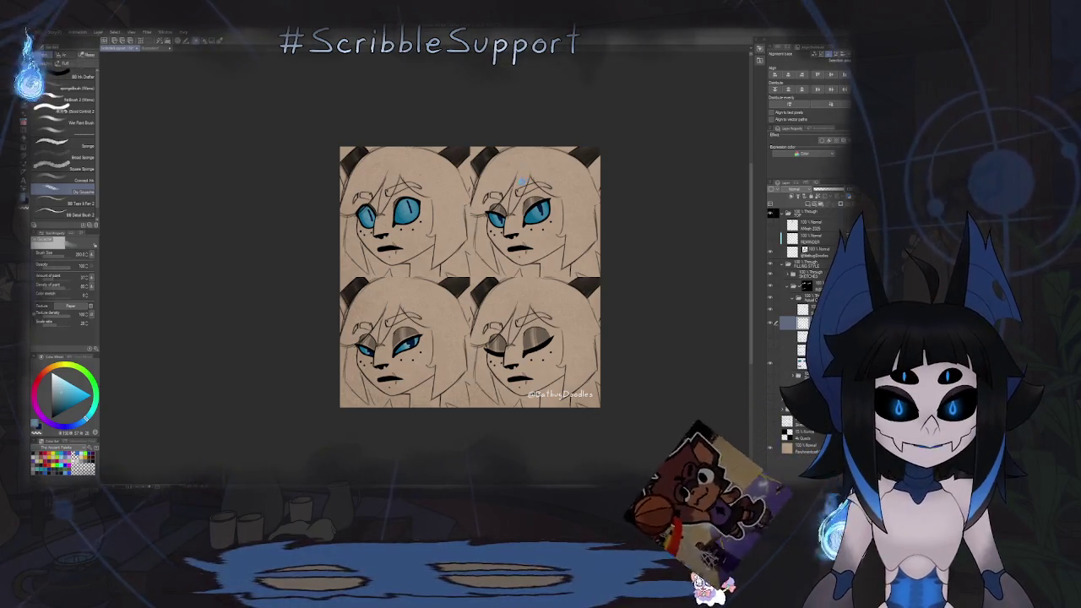
pyautogui.hotkey('ctrl', 's')
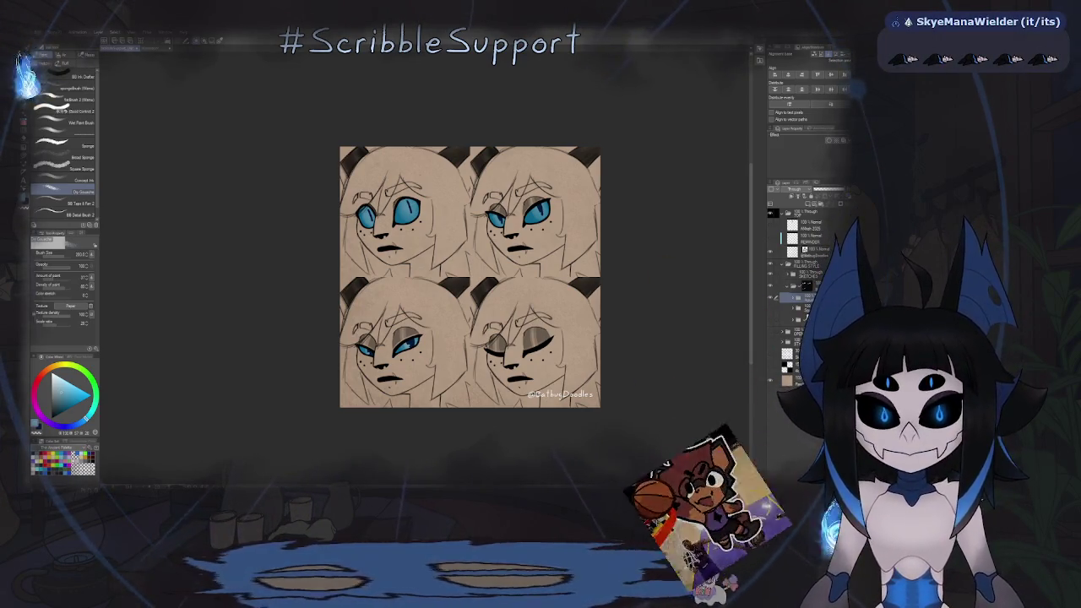
pyautogui.moveTo(616, 193)
pyautogui.mouseDown()
pyautogui.moveTo(544, 251)
pyautogui.moveTo(516, 304)
pyautogui.mouseUp()
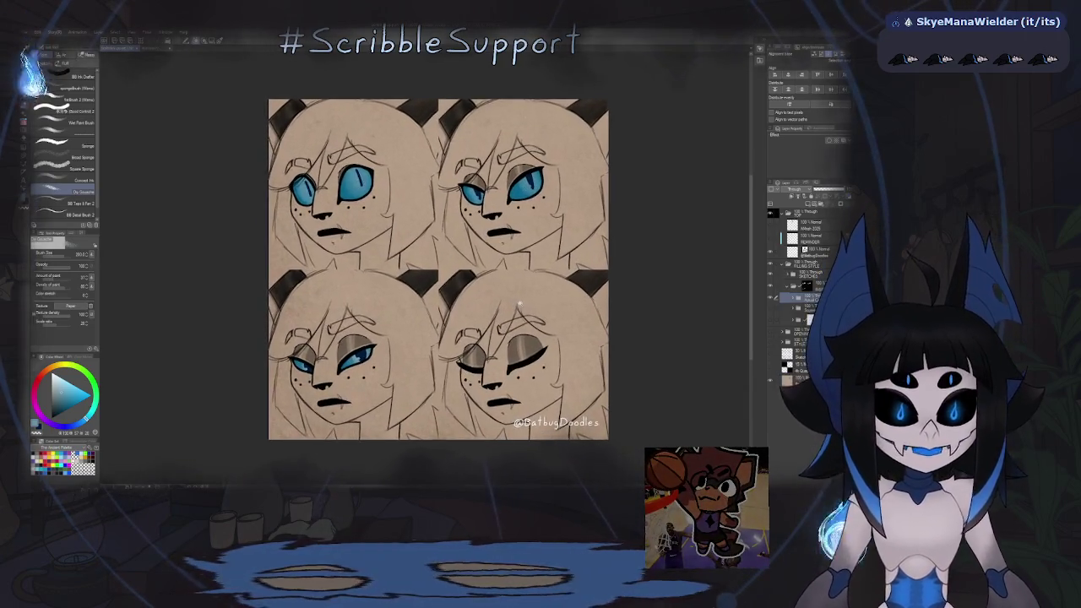
# Zoom into the expression sheet, select a lower layer, and switch to the Firefox window with the 3D model.
pyautogui.scroll(5, 515, 304)
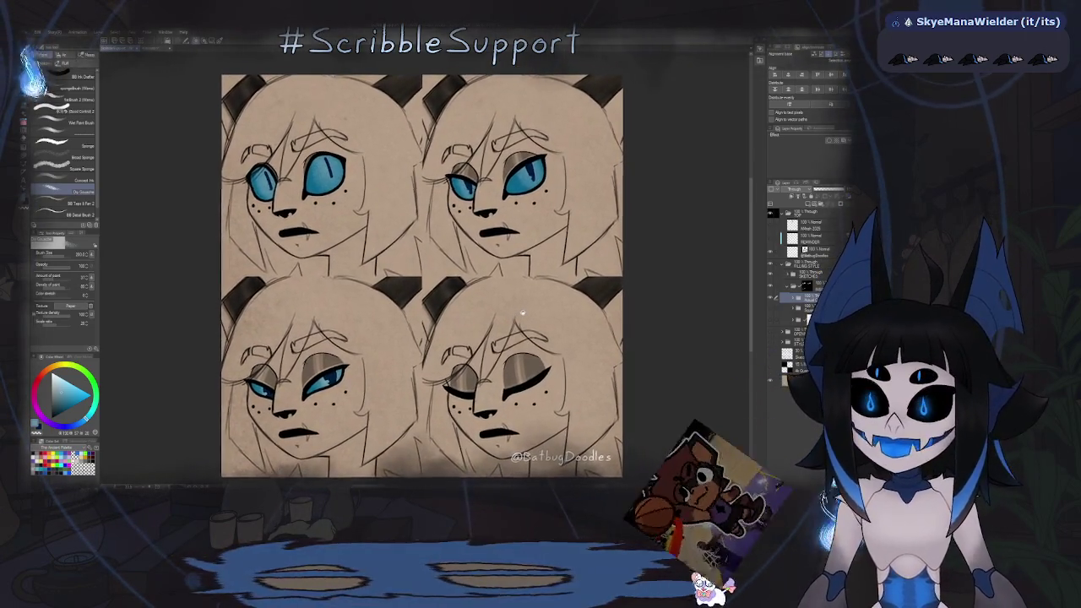
pyautogui.scroll(2, 524, 304)
pyautogui.scroll(1, 530, 294)
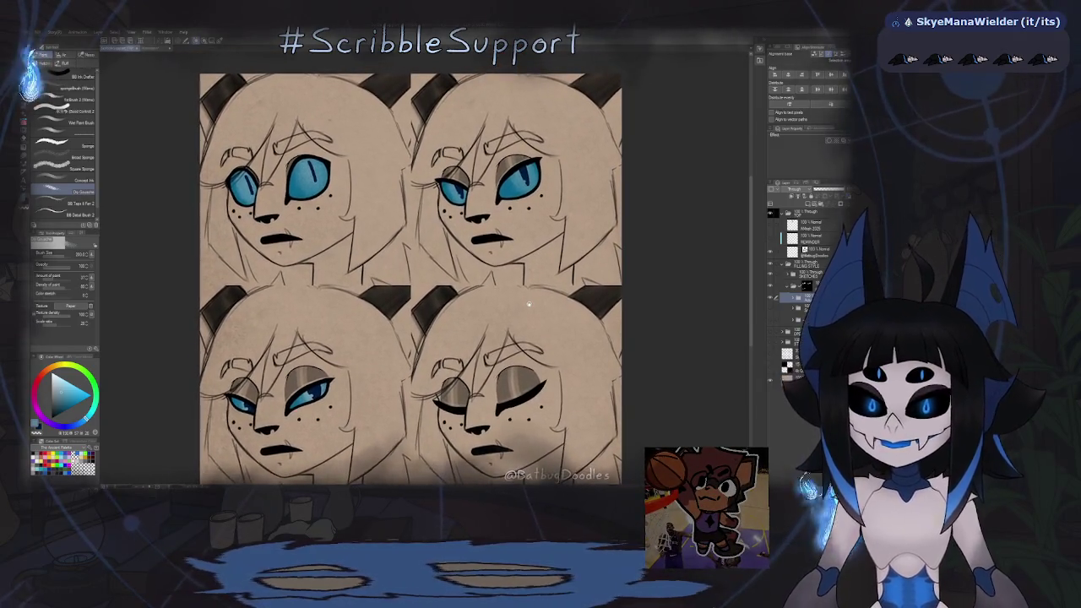
pyautogui.scroll(1, 530, 304)
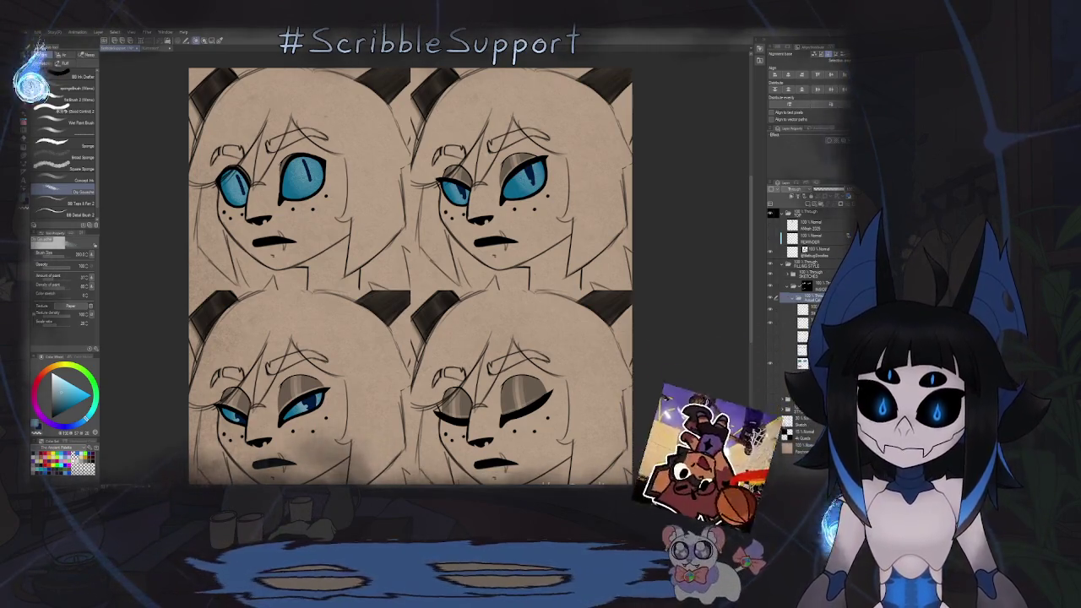
pyautogui.click(806, 322)
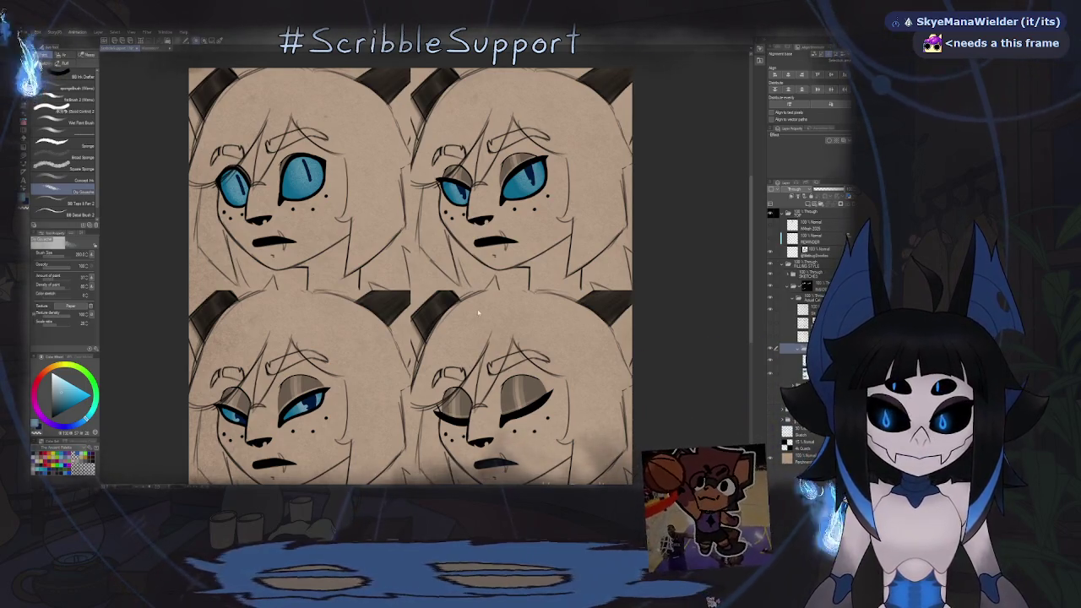
pyautogui.hotkey('alt', 'Tab')
# Maximize Firefox and rotate the current model upright to a frontal view in the 3D preview.
pyautogui.moveTo(509, 82); pyautogui.dragTo(357, 82)
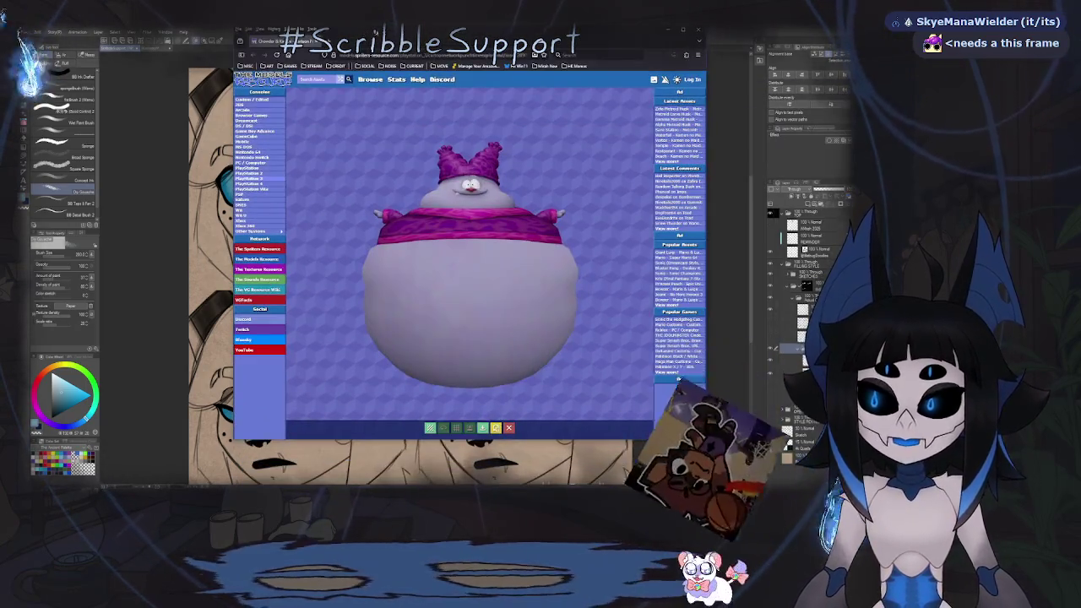
pyautogui.doubleClick(357, 83)
pyautogui.moveTo(545, 188)
pyautogui.mouseDown()
pyautogui.moveTo(369, 226)
pyautogui.moveTo(525, 283)
pyautogui.moveTo(539, 311)
pyautogui.mouseUp()
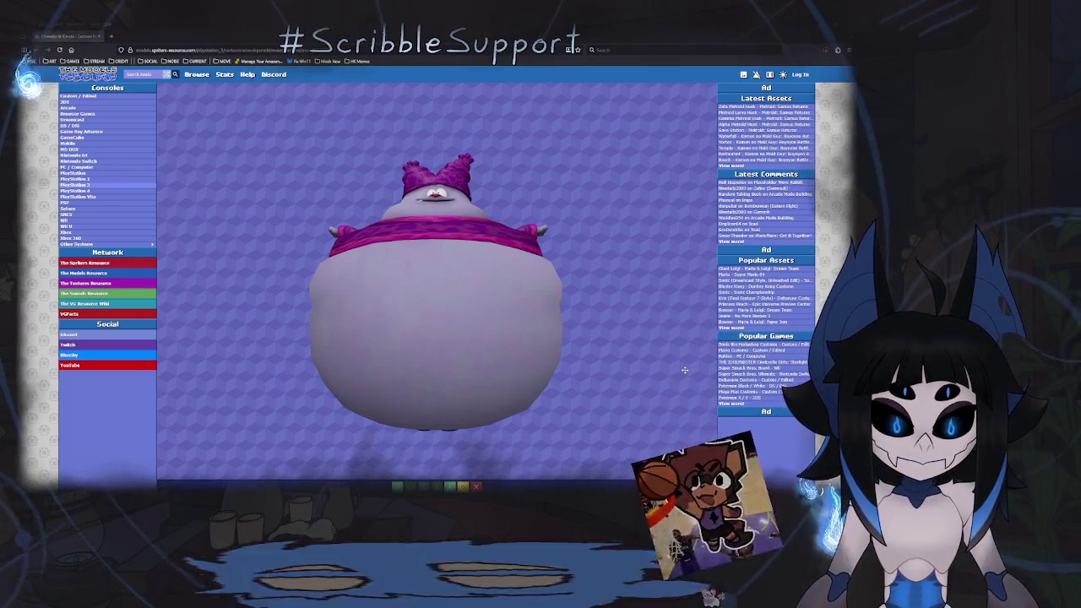
pyautogui.moveTo(792, 472); pyautogui.dragTo(736, 488)
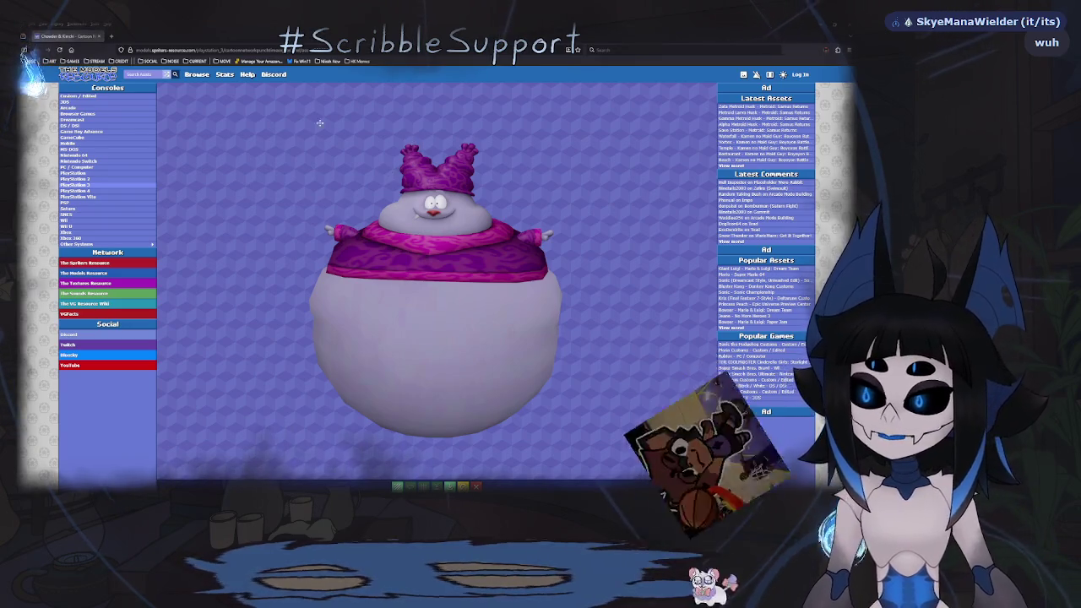
pyautogui.moveTo(228, 123); pyautogui.dragTo(271, 117)
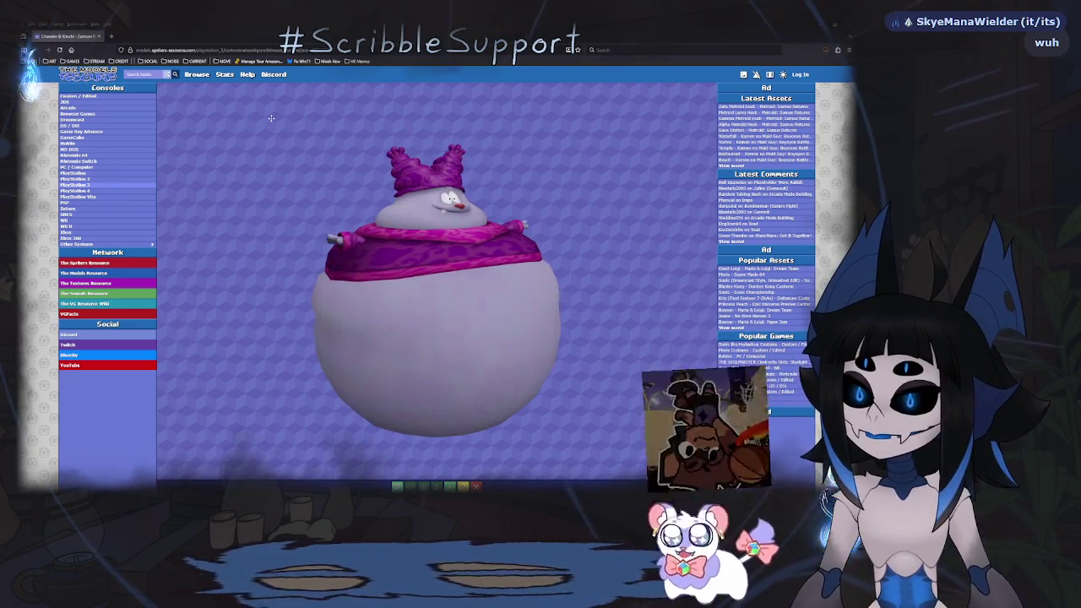
pyautogui.click(743, 76)
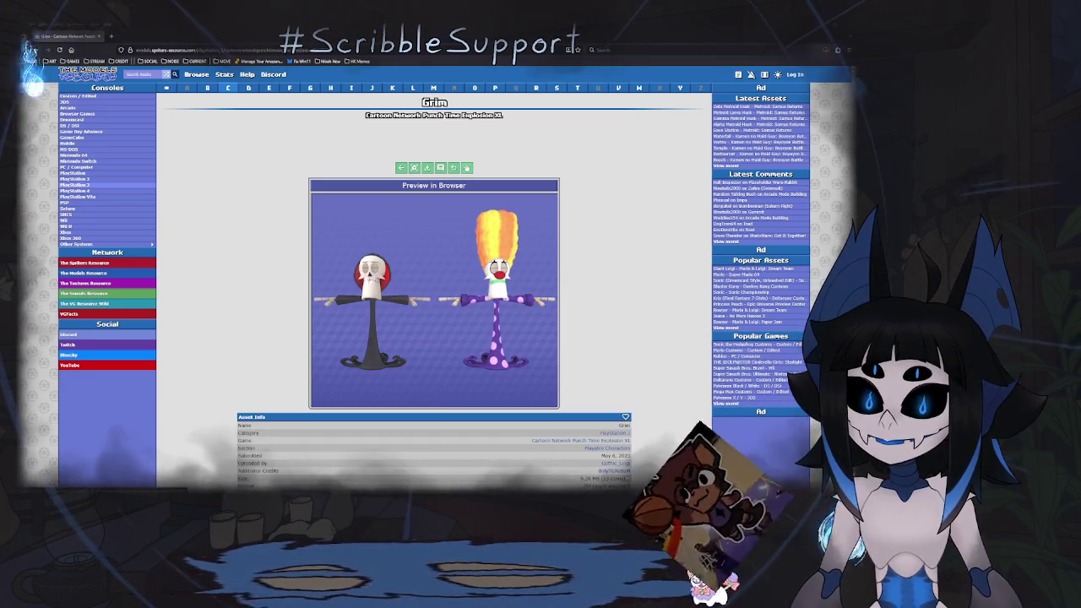
# Open Grim's model in the 3D viewer and spin it around to see his back.
pyautogui.click(422, 281)
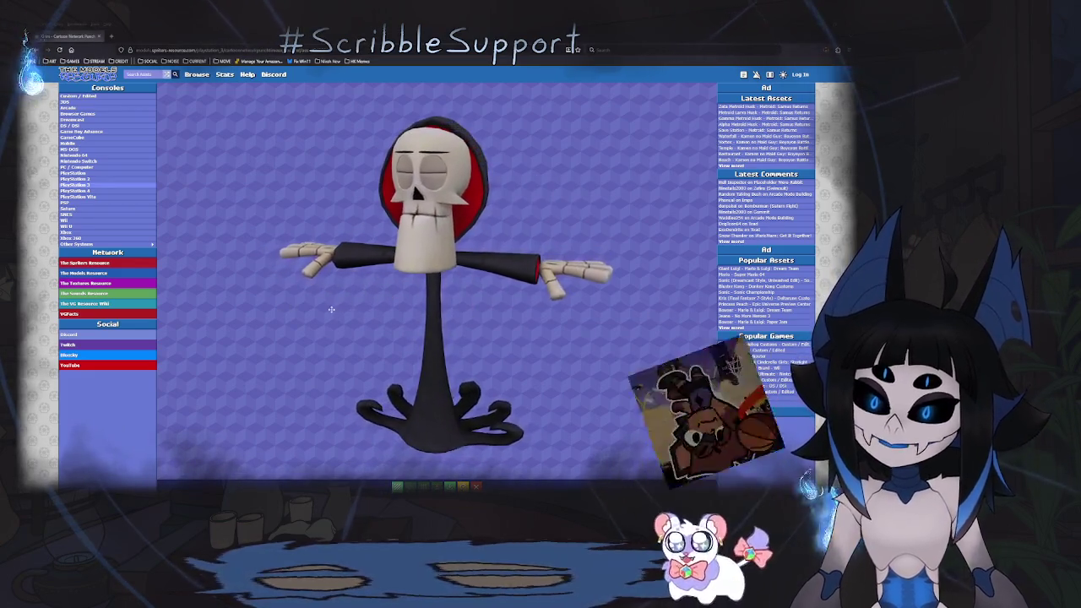
pyautogui.moveTo(330, 310)
pyautogui.mouseDown()
pyautogui.moveTo(520, 276)
pyautogui.moveTo(778, 315)
pyautogui.mouseUp()
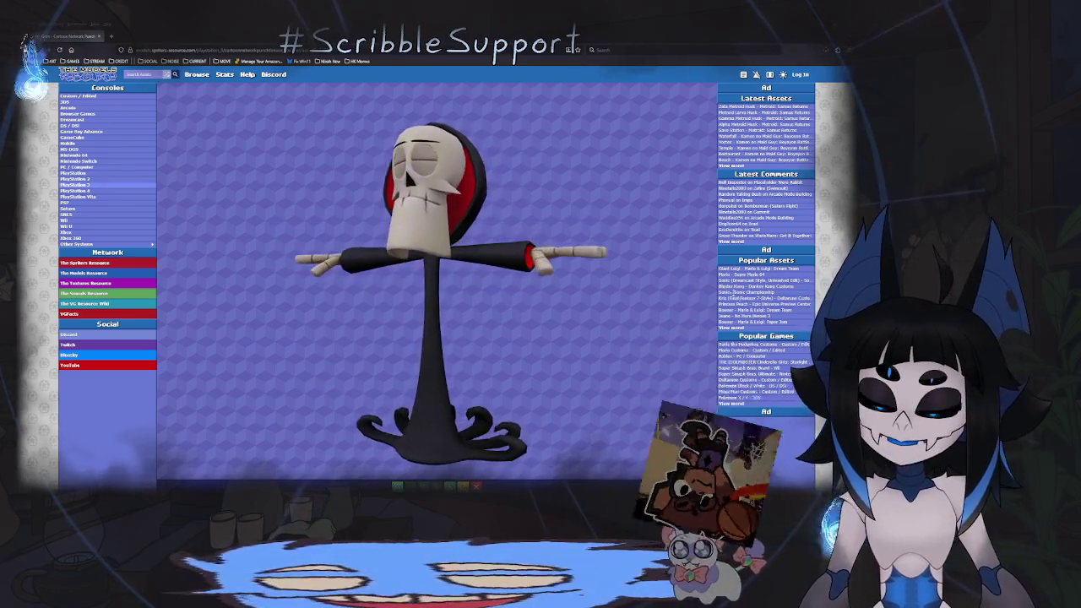
pyautogui.hotkey('alt', 'Left')
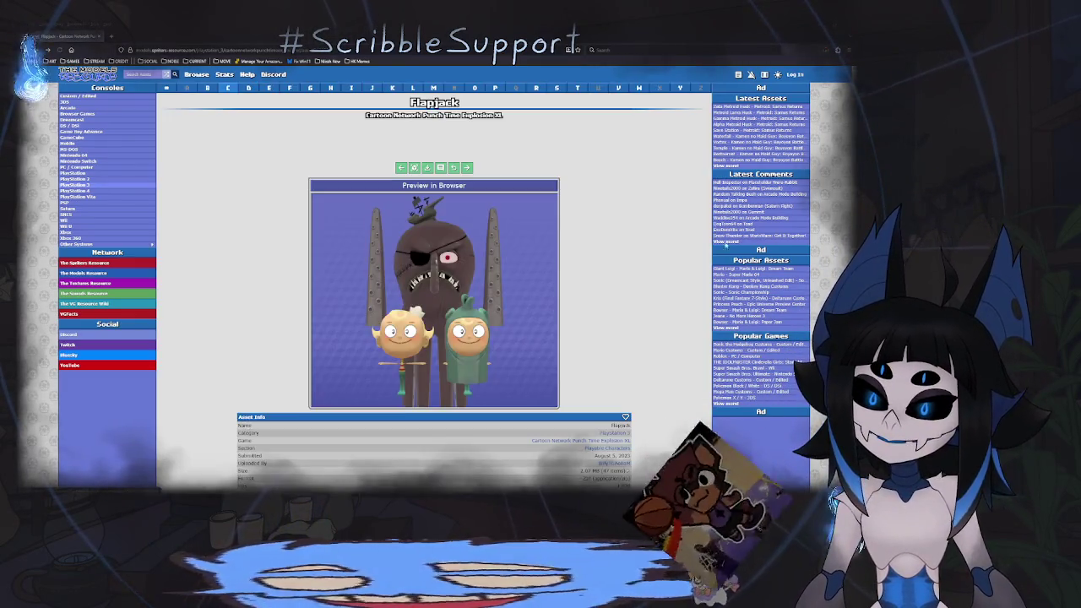
# Step past Grim, Hoss Delgado, Kevin Levin, Mojo Jojo and Monkey, then enlarge Numbuh One's model.
pyautogui.click(467, 168)
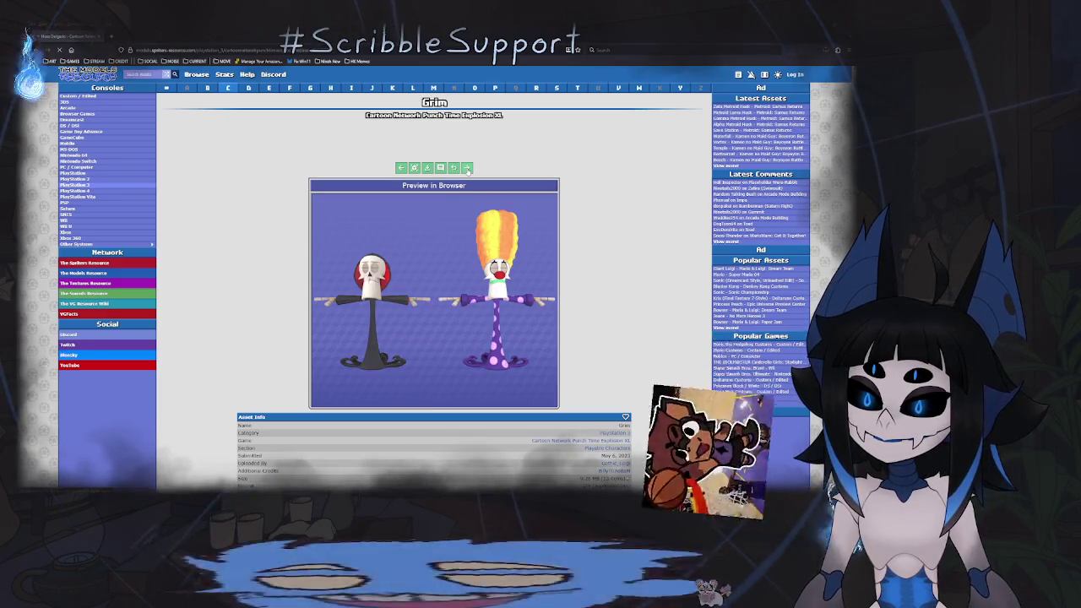
pyautogui.click(467, 168)
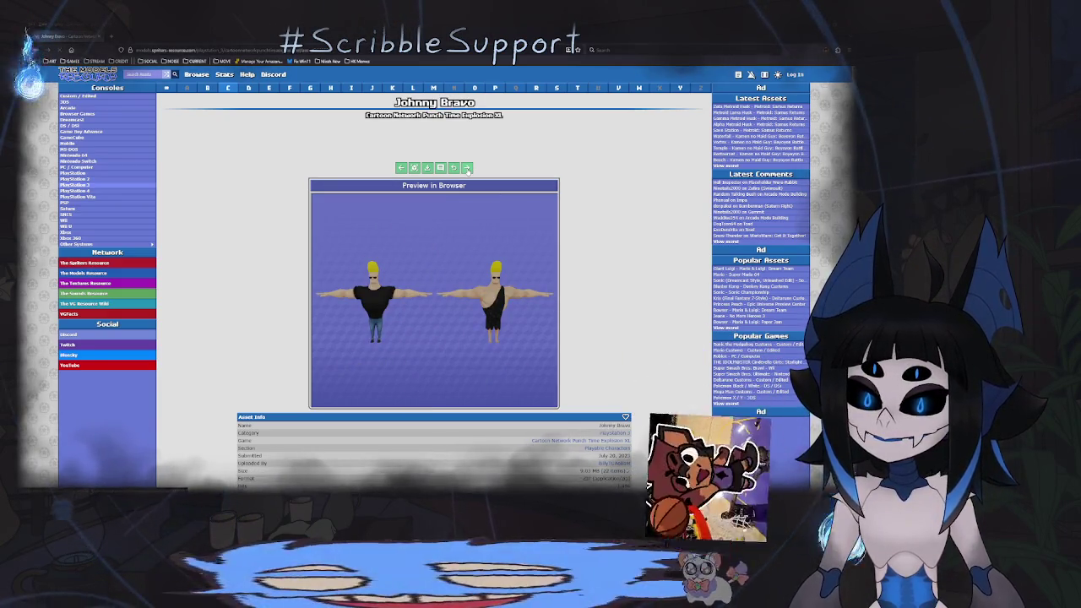
pyautogui.click(467, 168)
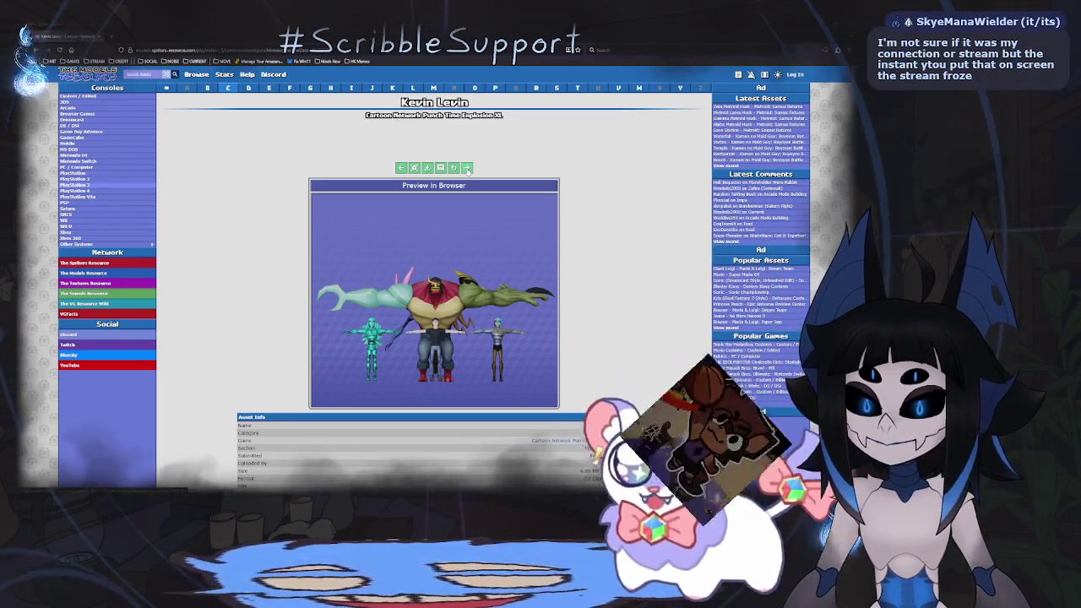
pyautogui.click(467, 168)
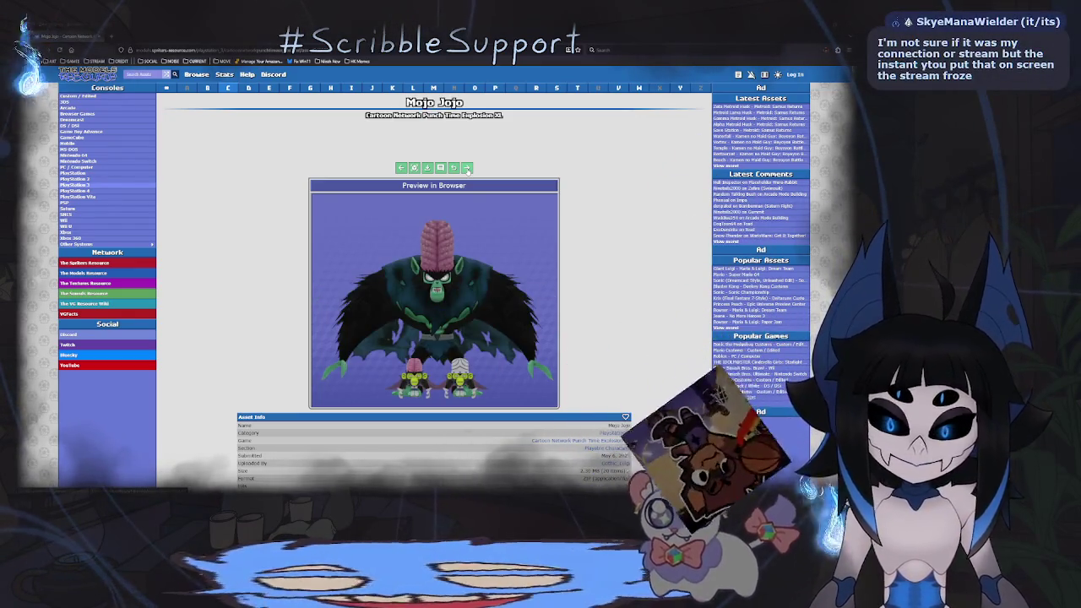
pyautogui.click(467, 168)
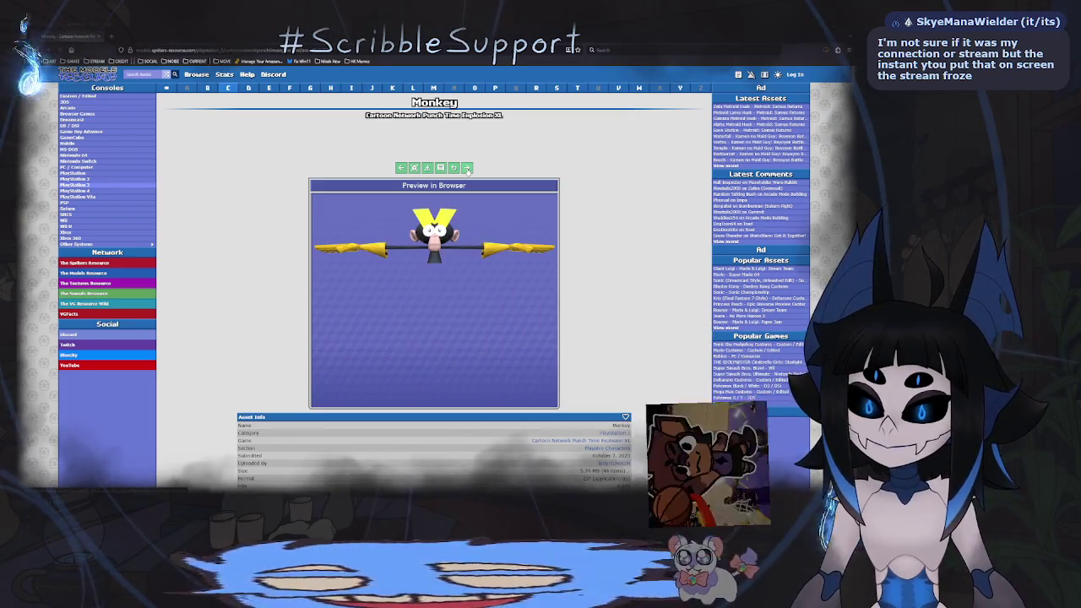
pyautogui.click(466, 168)
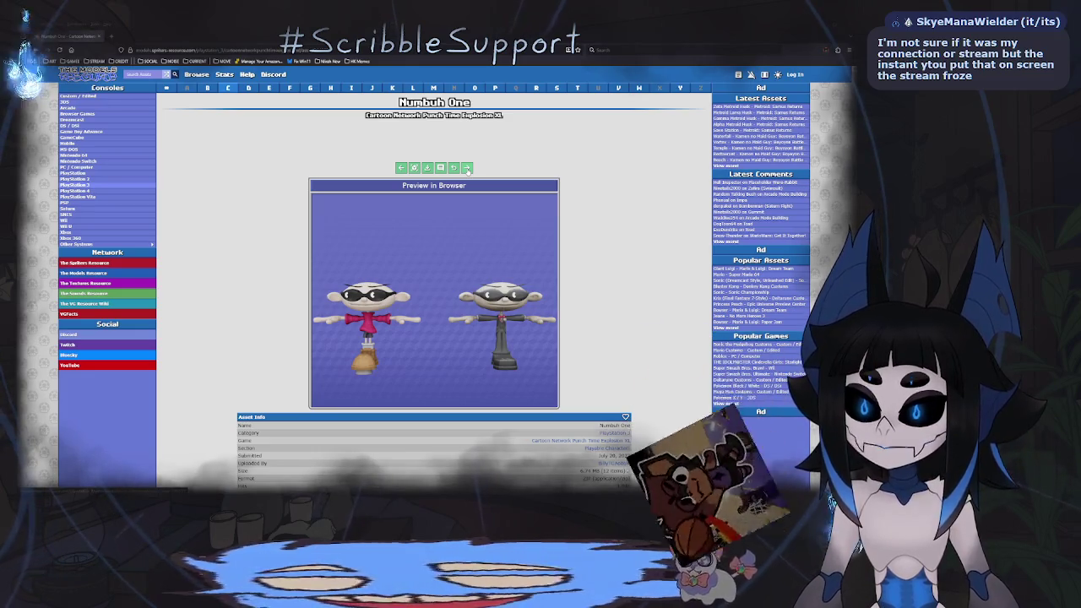
pyautogui.doubleClick(375, 321)
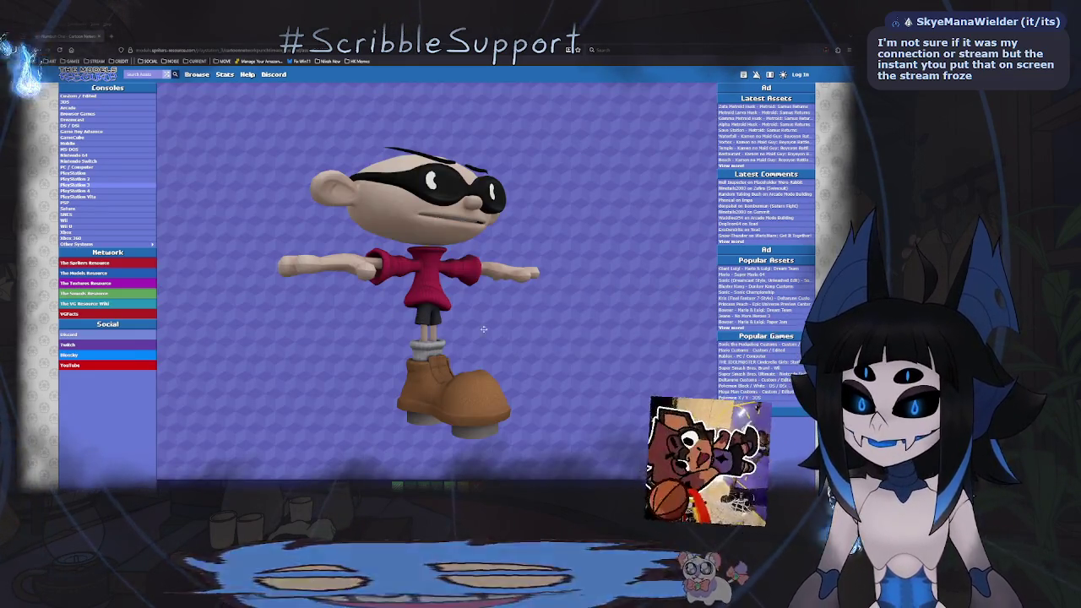
# Tilt Numbuh One to view it from below, then exit and advance to the Samurai Jack page.
pyautogui.moveTo(483, 328)
pyautogui.mouseDown()
pyautogui.moveTo(589, 271)
pyautogui.moveTo(600, 300)
pyautogui.moveTo(410, 343)
pyautogui.moveTo(438, 342)
pyautogui.mouseUp()
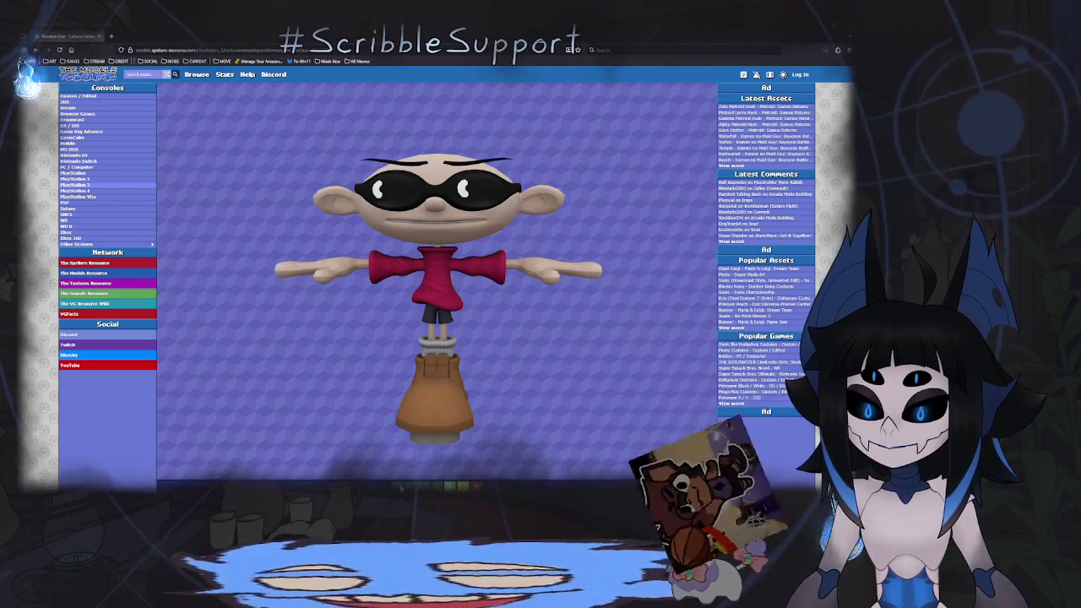
pyautogui.press('Escape')
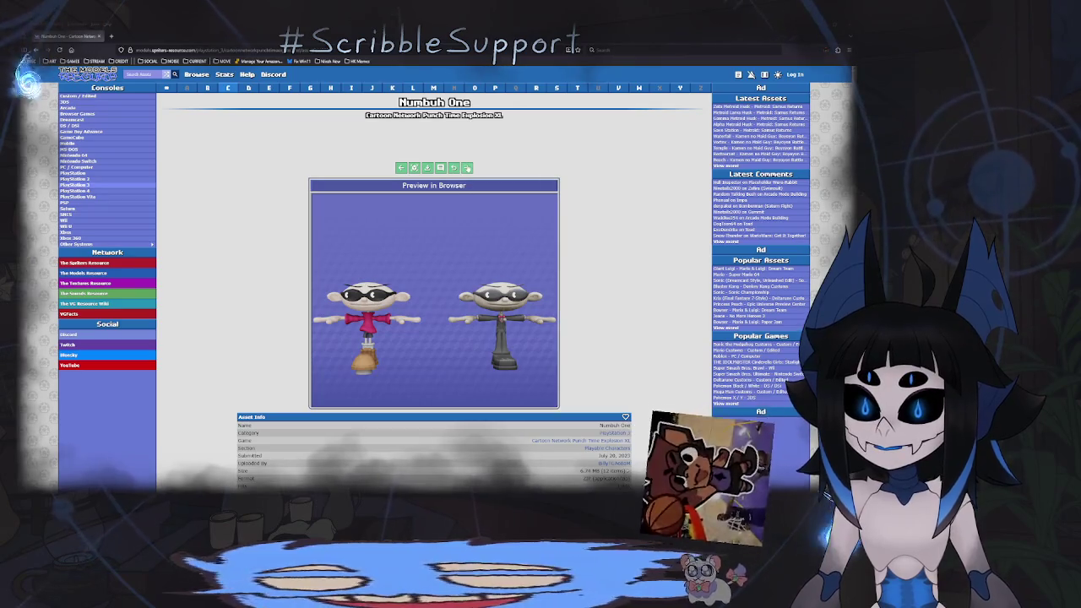
pyautogui.click(467, 168)
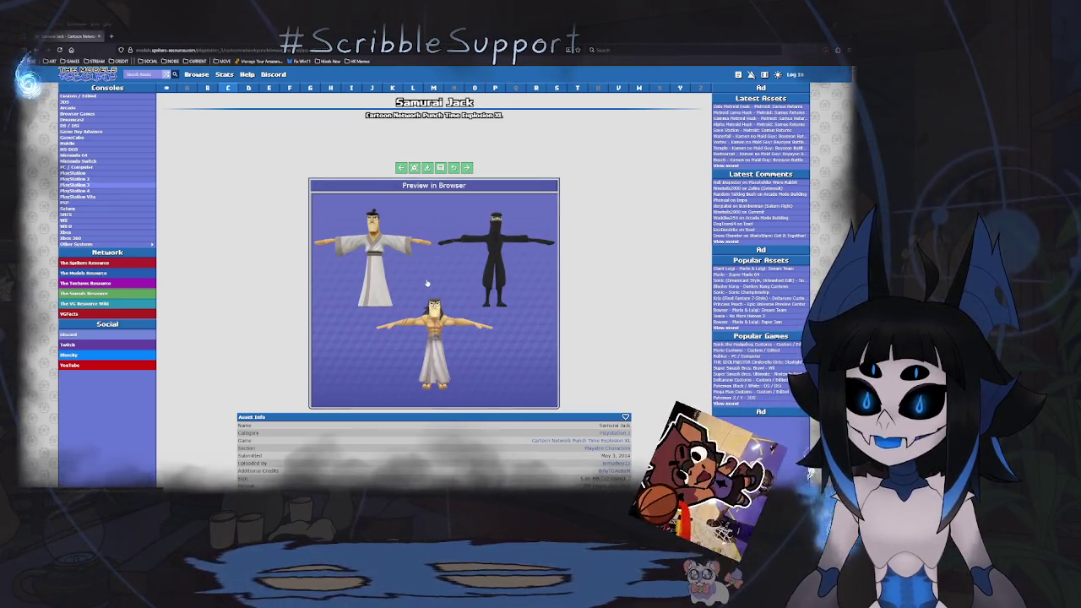
# Enlarge the Samurai Jack model and rotate it to see its front and sides.
pyautogui.click(393, 233)
pyautogui.moveTo(427, 242); pyautogui.dragTo(327, 262)
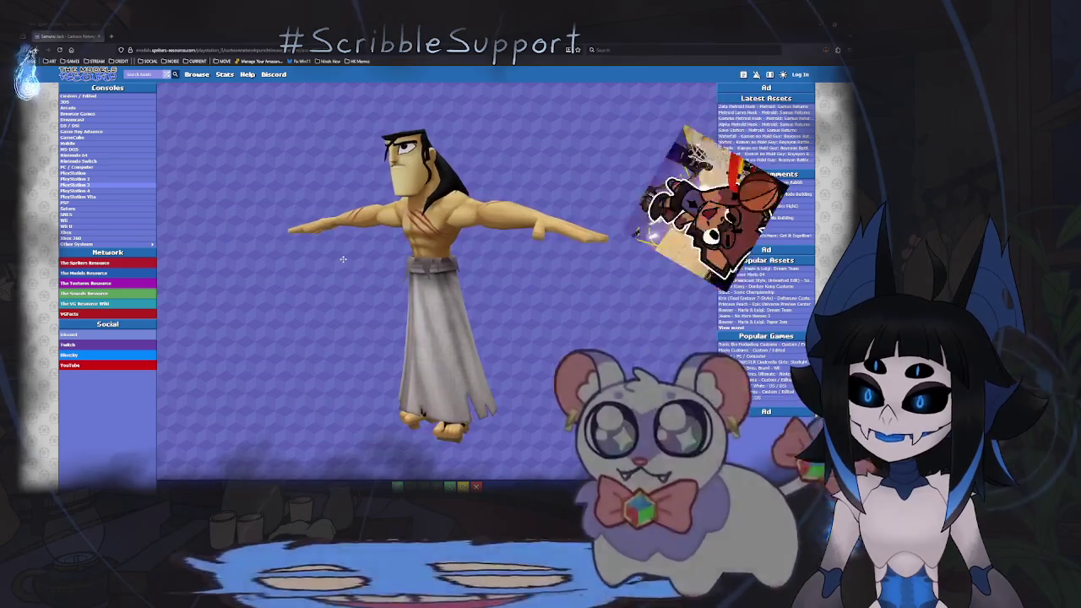
pyautogui.moveTo(327, 262)
pyautogui.mouseDown()
pyautogui.moveTo(484, 256)
pyautogui.moveTo(358, 254)
pyautogui.moveTo(596, 158)
pyautogui.moveTo(473, 320)
pyautogui.mouseUp()
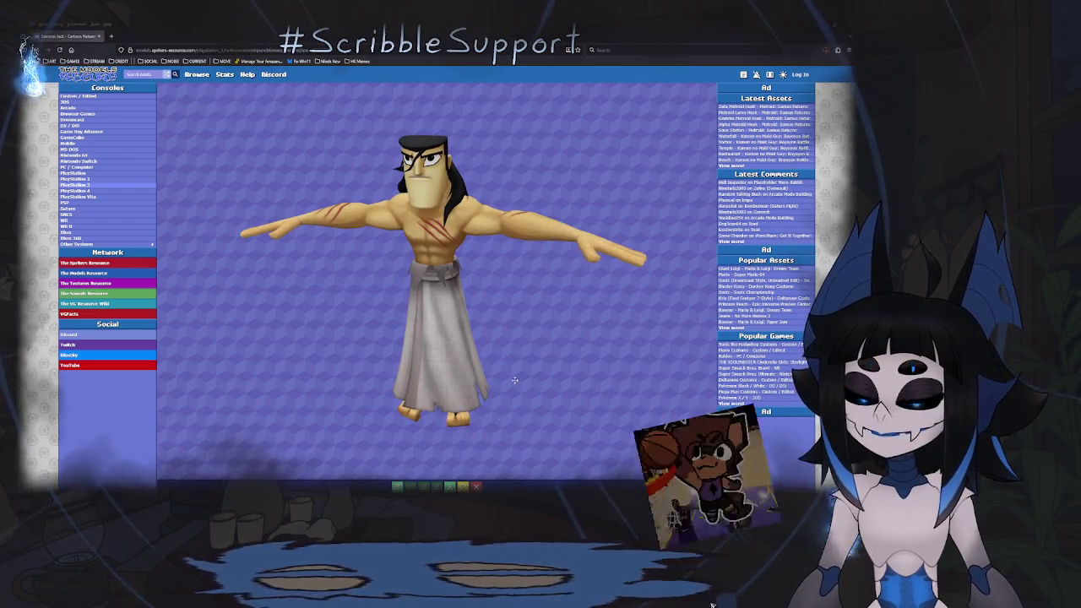
pyautogui.press('Escape')
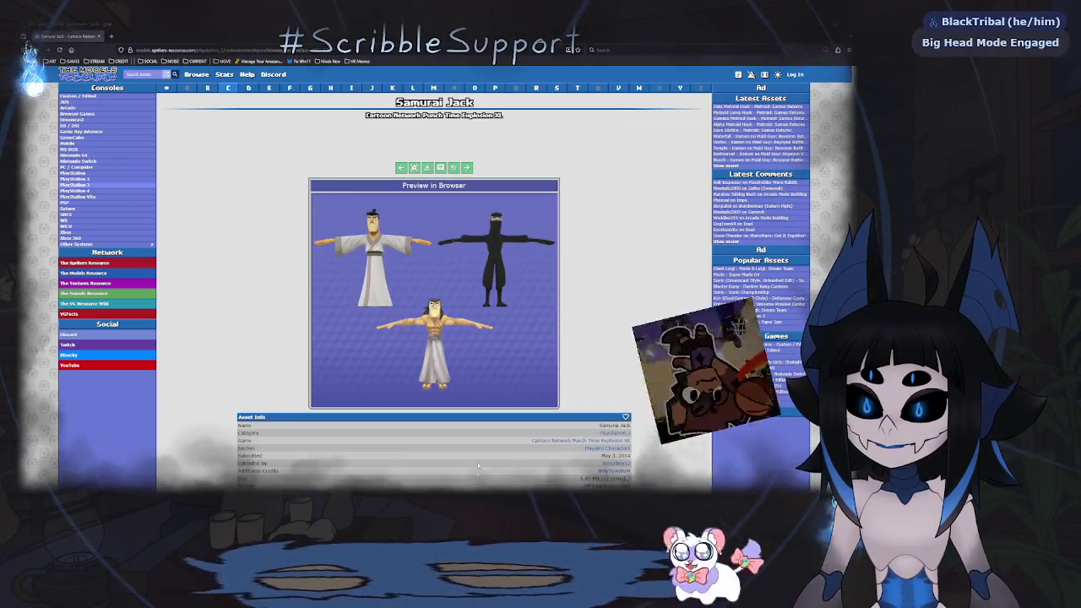
# Re-enlarge Samurai Jack with the wireframe overlay on, zoom and spin it, then close the view.
pyautogui.click(496, 225)
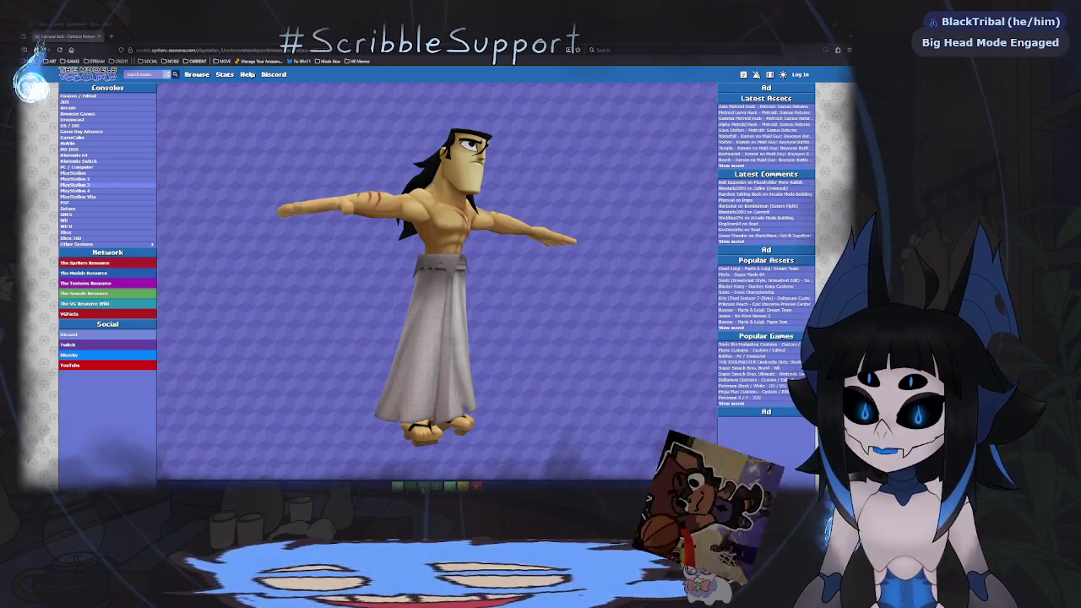
pyautogui.click(423, 485)
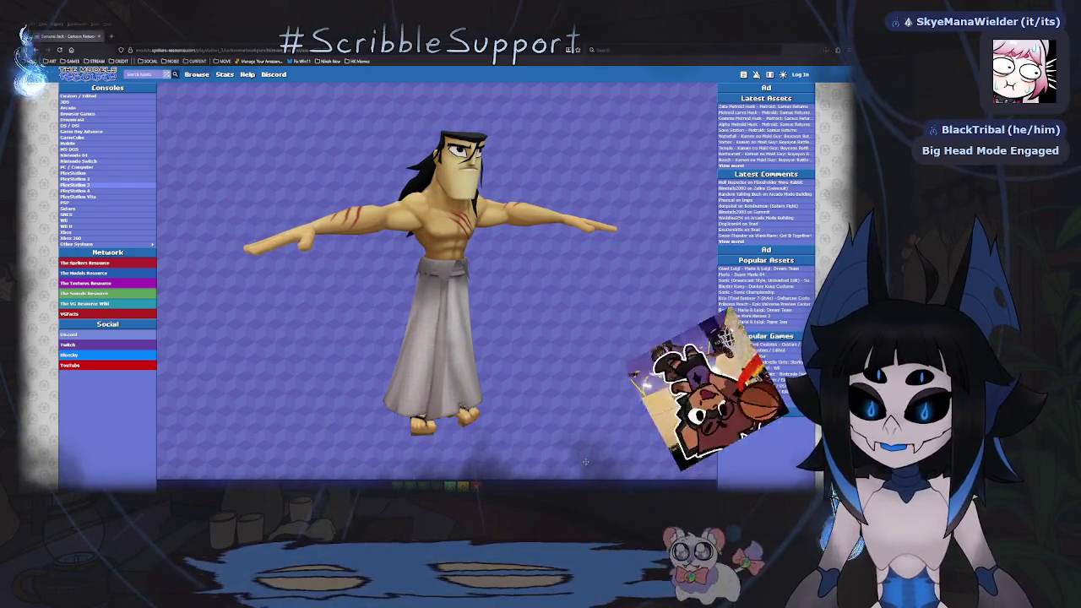
pyautogui.scroll(-3, 592, 403)
pyautogui.scroll(-2, 592, 403)
pyautogui.scroll(-3, 592, 402)
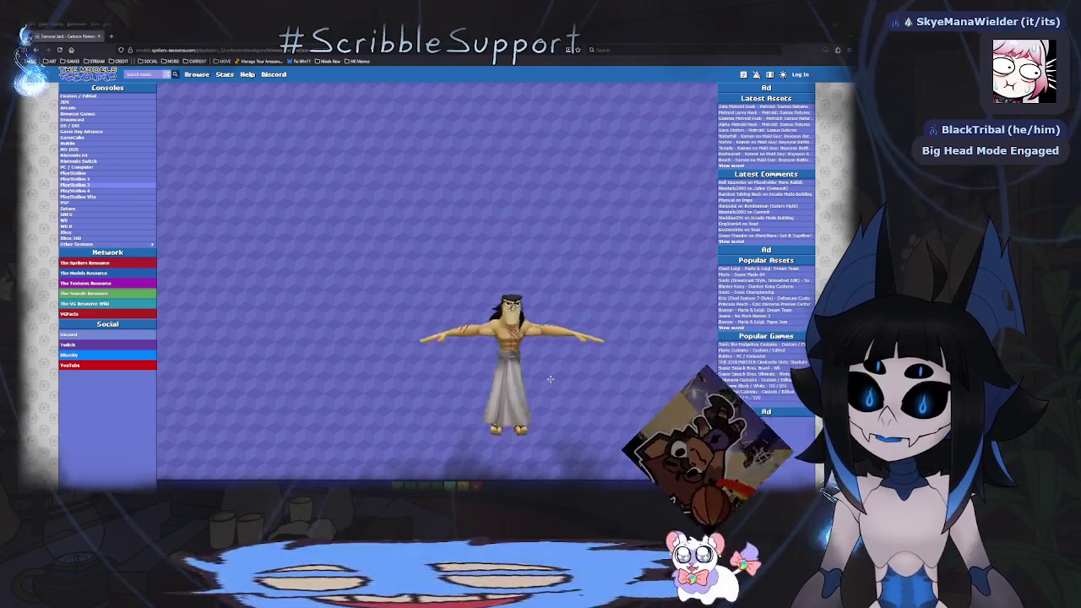
pyautogui.moveTo(592, 403)
pyautogui.mouseDown()
pyautogui.moveTo(547, 372)
pyautogui.moveTo(471, 364)
pyautogui.moveTo(515, 346)
pyautogui.mouseUp()
pyautogui.scroll(5, 547, 372)
pyautogui.press('Escape')
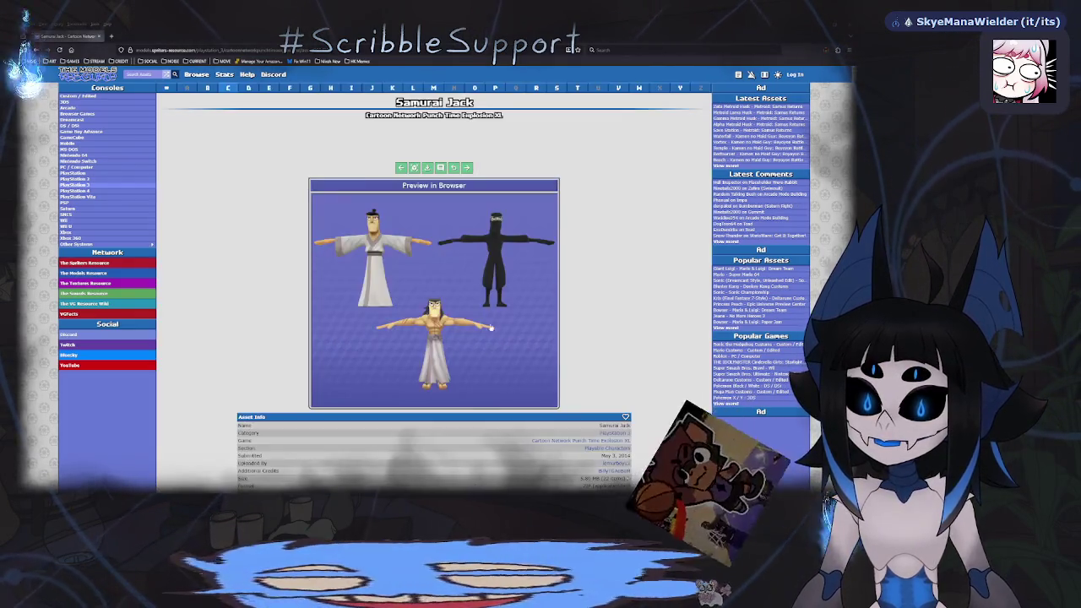
# Advance four models through Toiletnator, Vilgax and Fuzzy Lumpkins to Gwen Tennyson's asset page.
pyautogui.click(467, 167)
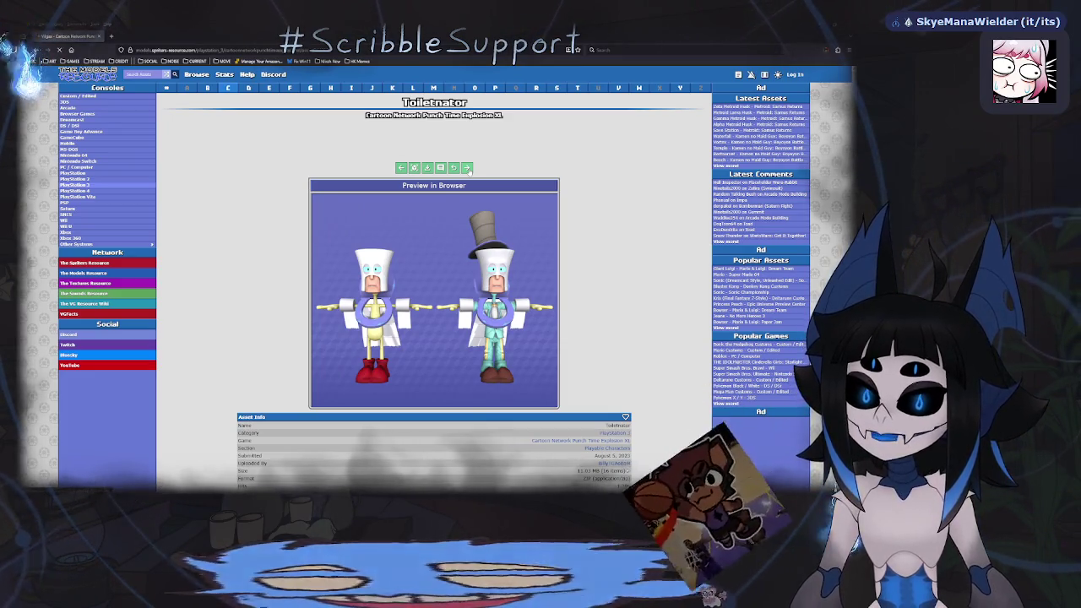
pyautogui.click(467, 167)
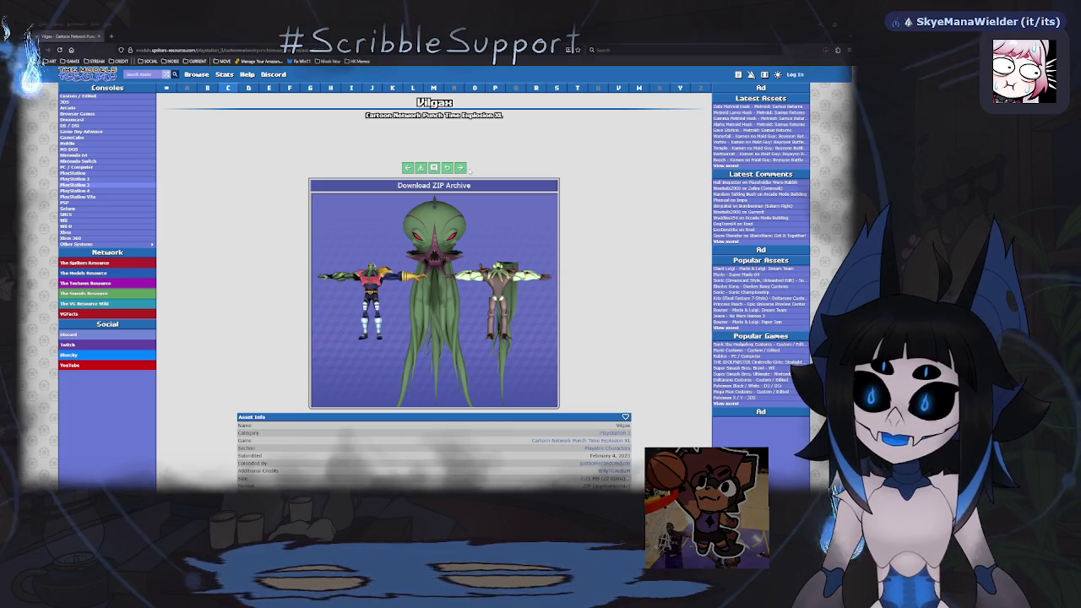
pyautogui.click(461, 168)
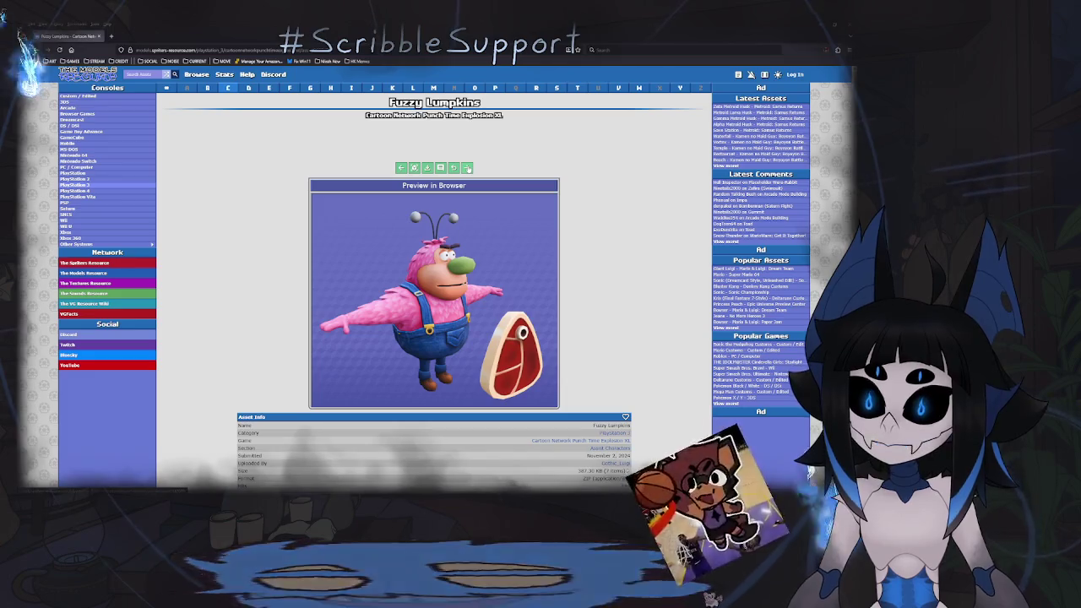
pyautogui.click(466, 168)
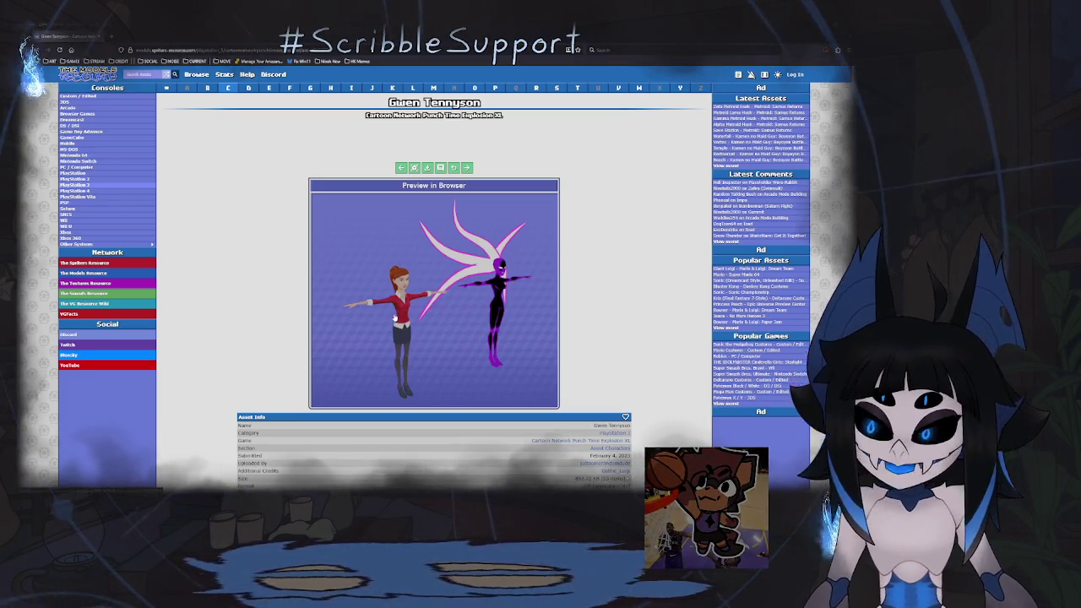
pyautogui.click(393, 318)
pyautogui.moveTo(393, 318)
pyautogui.mouseDown()
pyautogui.moveTo(256, 335)
pyautogui.moveTo(478, 263)
pyautogui.moveTo(384, 328)
pyautogui.moveTo(506, 313)
pyautogui.mouseUp()
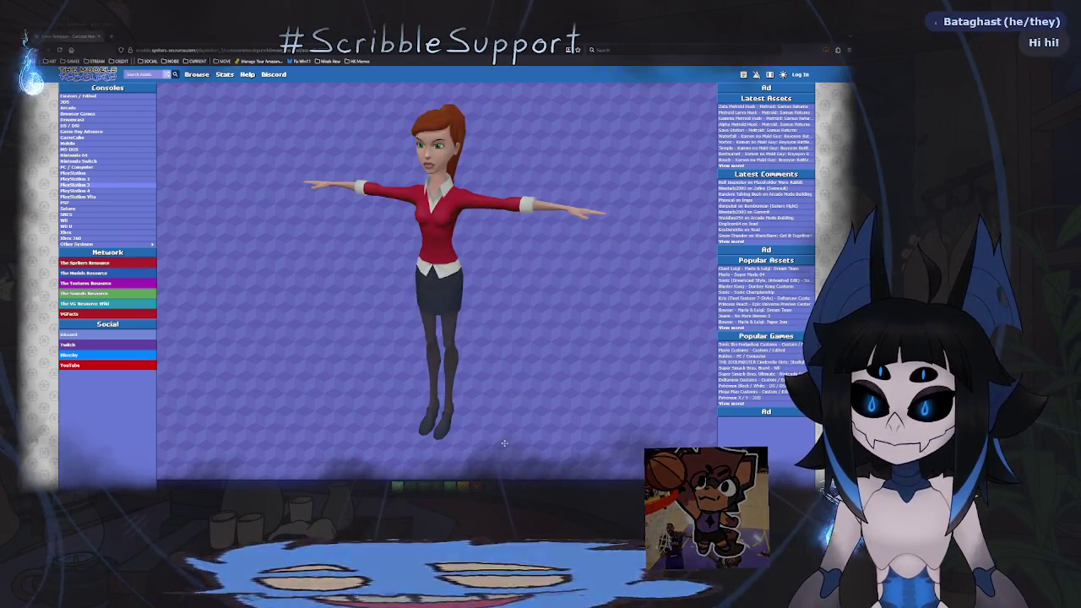
pyautogui.press('Escape')
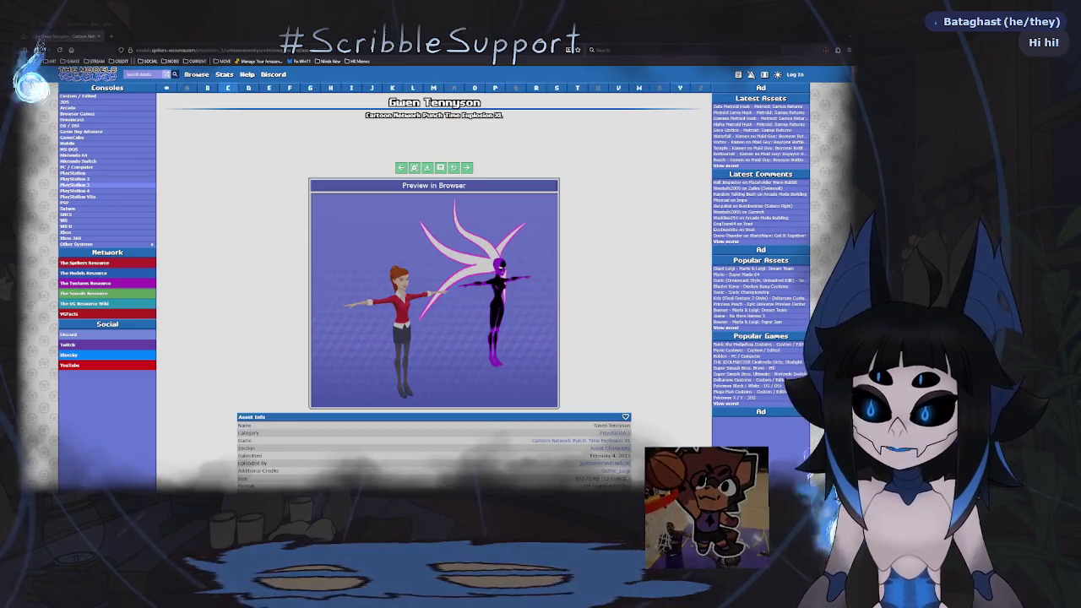